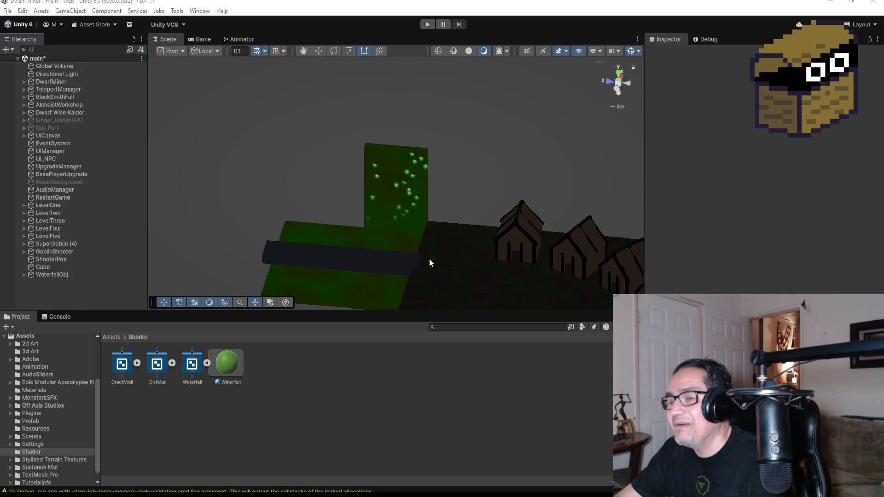
# - Inspect the dark bar cube and the ShooterPos object in the scene
pyautogui.click(375, 256)
pyautogui.moveTo(376, 259)
pyautogui.mouseDown()
pyautogui.moveTo(459, 187)
pyautogui.moveTo(403, 206)
pyautogui.moveTo(462, 207)
pyautogui.moveTo(357, 240)
pyautogui.mouseUp()
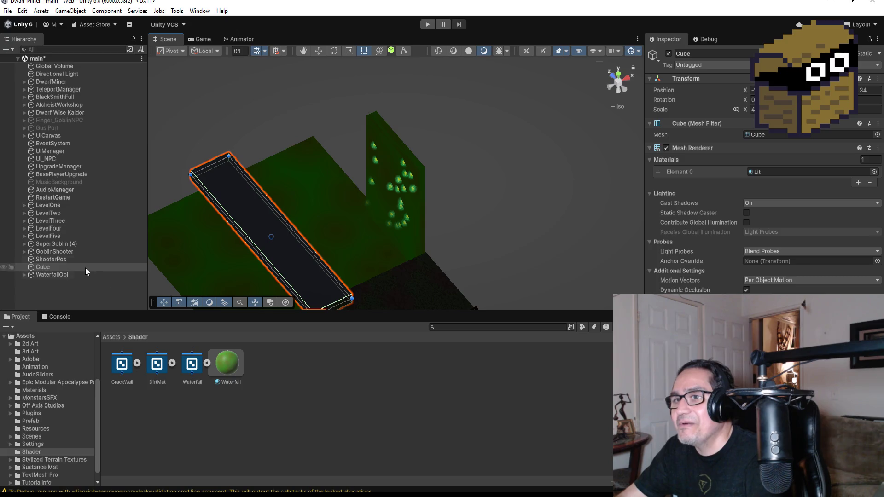
pyautogui.click(38, 260)
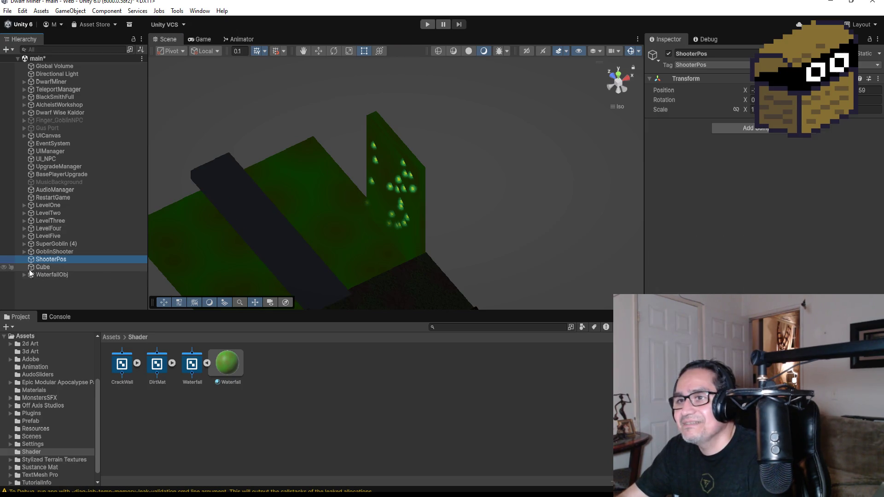
pyautogui.scroll(-3, 392, 282)
pyautogui.scroll(-5, 398, 281)
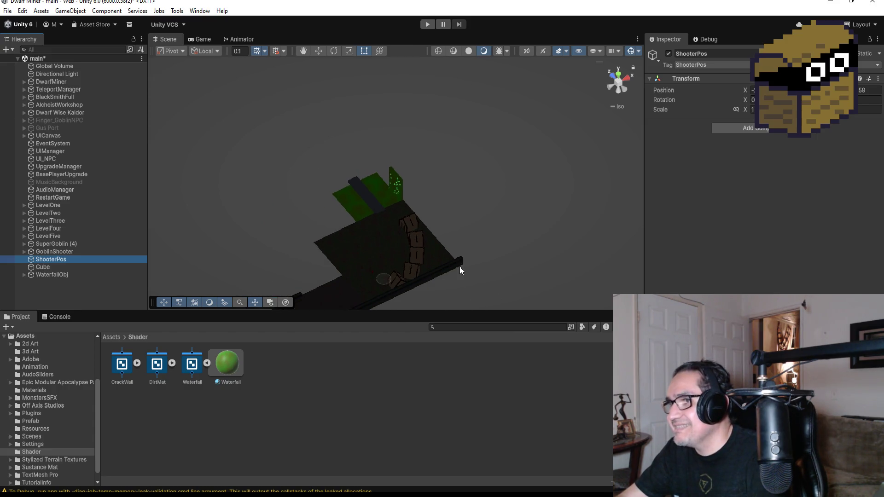
# - Frame HardWall (42) in Top view and duplicate it
pyautogui.click(456, 262)
pyautogui.press('f')
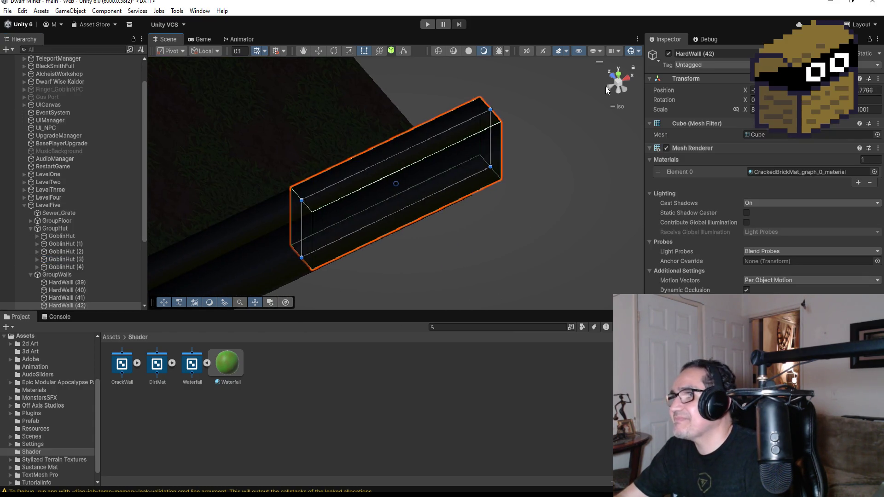
pyautogui.click(619, 77)
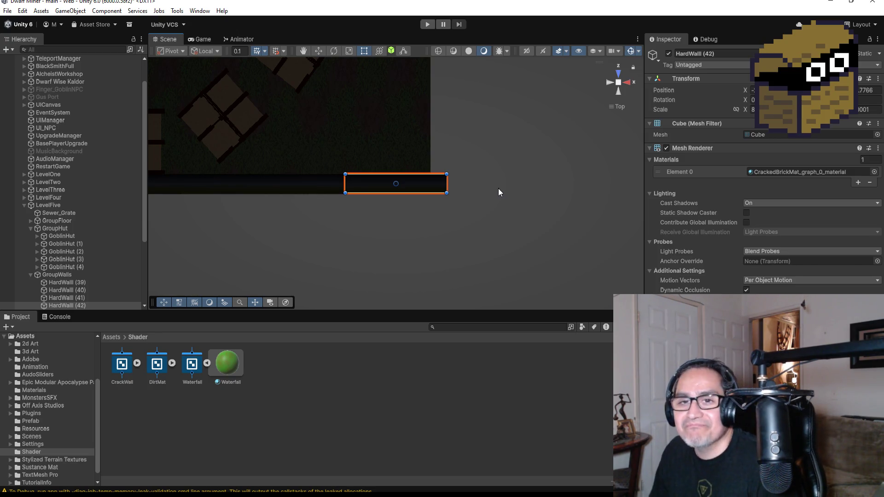
pyautogui.scroll(-5, 58, 272)
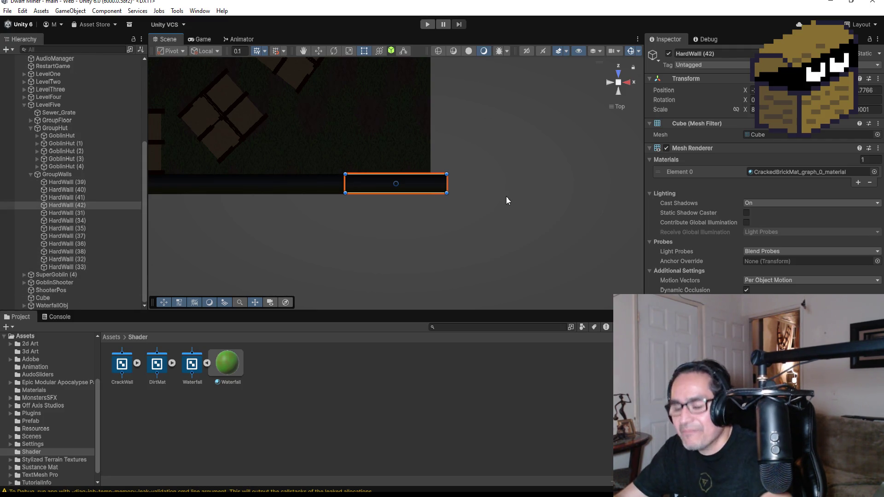
pyautogui.hotkey('ctrl', 'd')
# - Rotate the wall copy 90° and slide it to the bottom wall's right end
pyautogui.click(318, 51)
pyautogui.moveTo(391, 146); pyautogui.dragTo(393, 98)
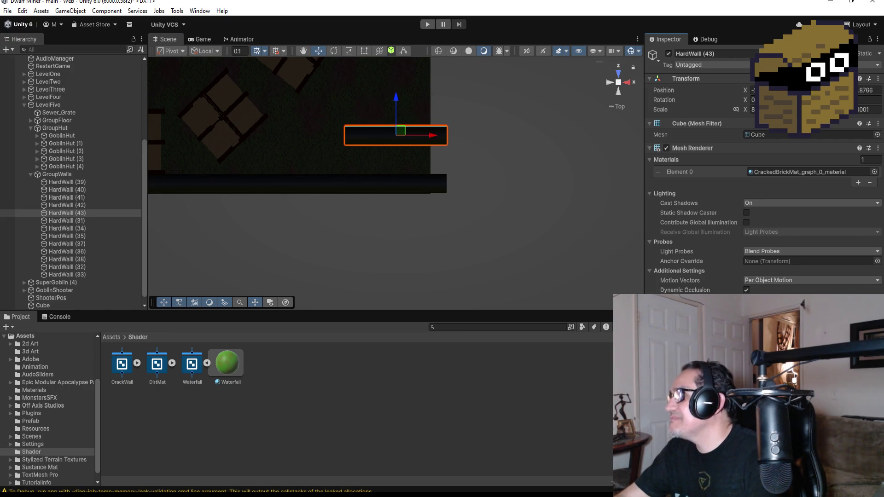
pyautogui.write('90')
pyautogui.press('Return')
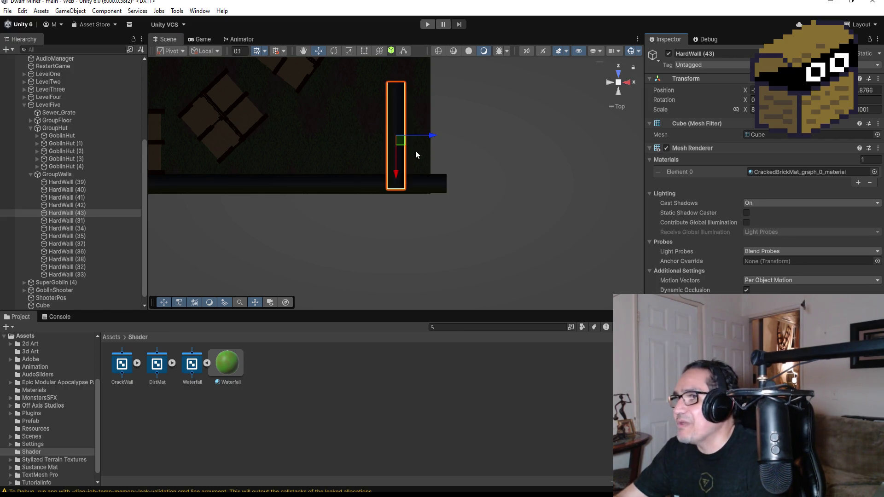
pyautogui.moveTo(427, 138)
pyautogui.mouseDown()
pyautogui.moveTo(462, 136)
pyautogui.moveTo(453, 136)
pyautogui.mouseUp()
pyautogui.moveTo(418, 176); pyautogui.dragTo(420, 160)
pyautogui.moveTo(516, 144); pyautogui.dragTo(501, 149)
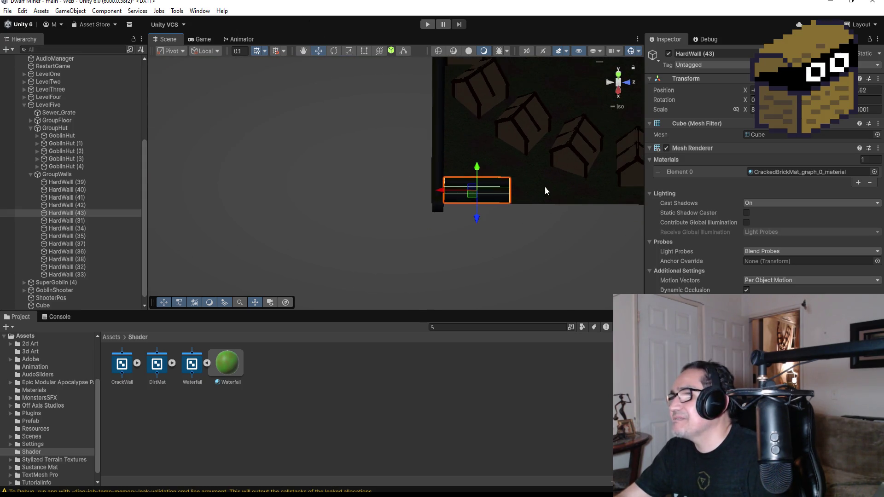
# - Check the upright wall from the side, then return to Top view
pyautogui.click(618, 75)
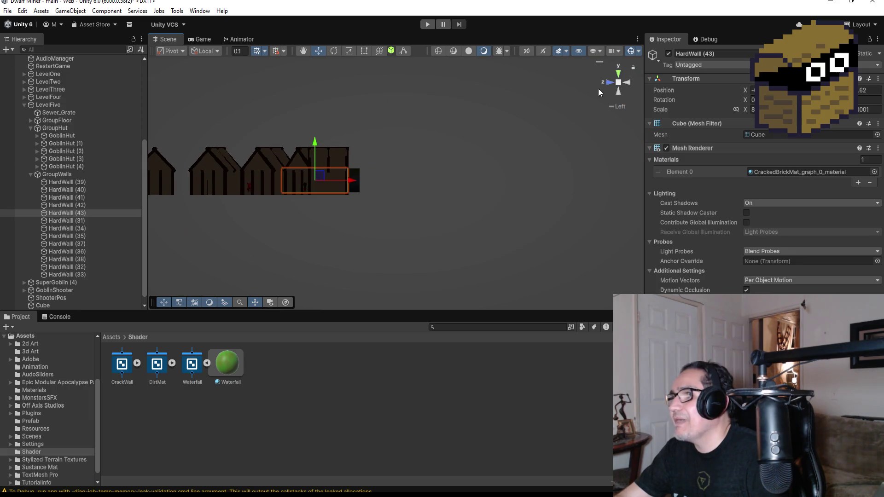
pyautogui.click(621, 75)
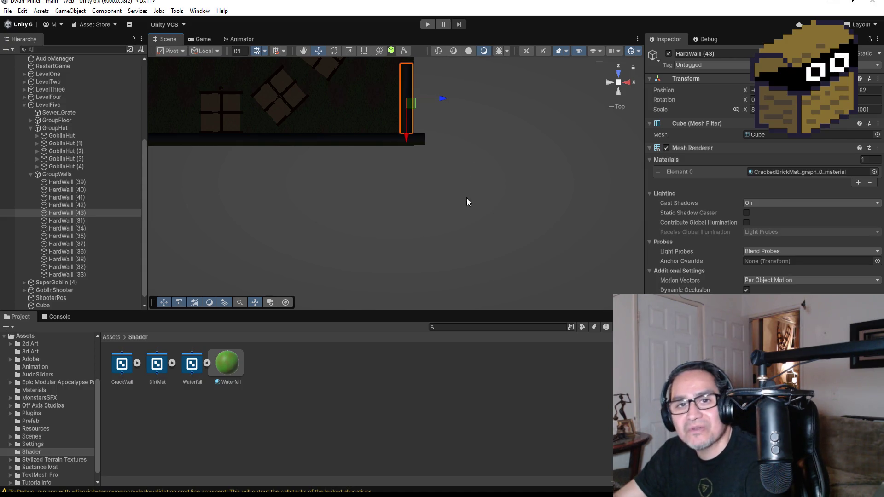
pyautogui.scroll(-3, 480, 144)
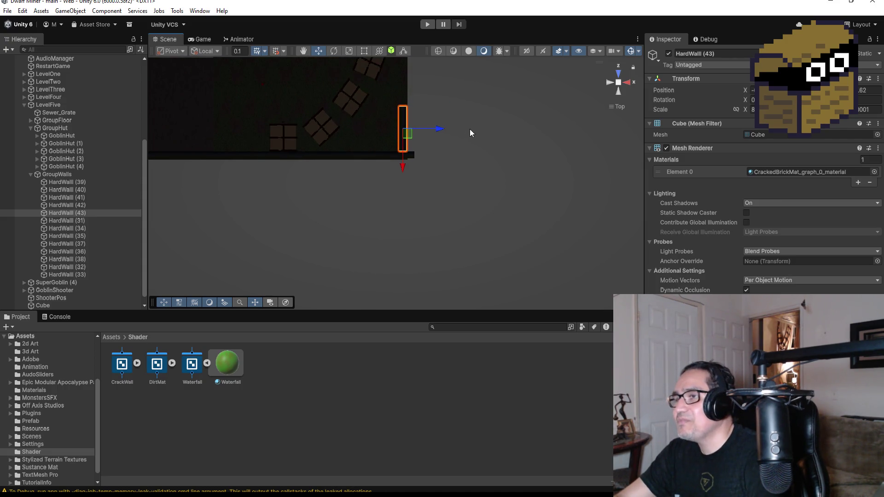
pyautogui.scroll(-1, 438, 159)
# - Duplicate HardWall (43) into HardWall (44) and vertex-snap it onto the adjoining wall
pyautogui.click(86, 215)
pyautogui.hotkey('ctrl', 'd')
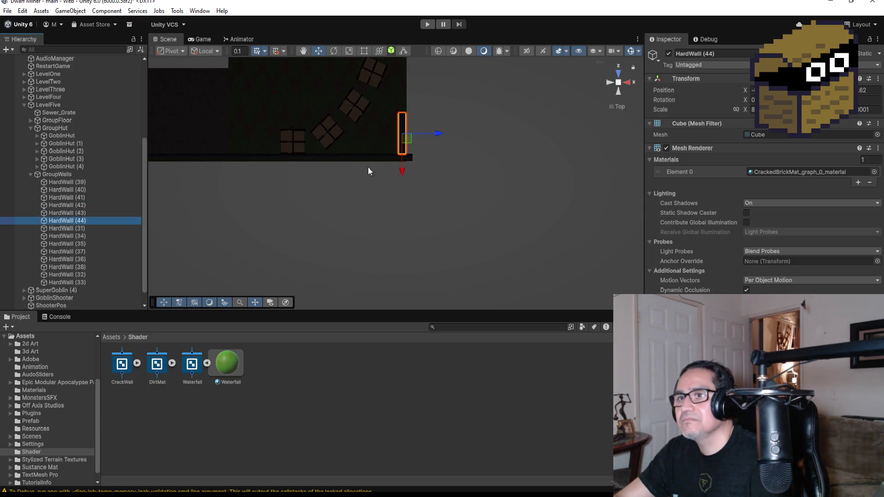
pyautogui.moveTo(402, 173); pyautogui.dragTo(408, 117)
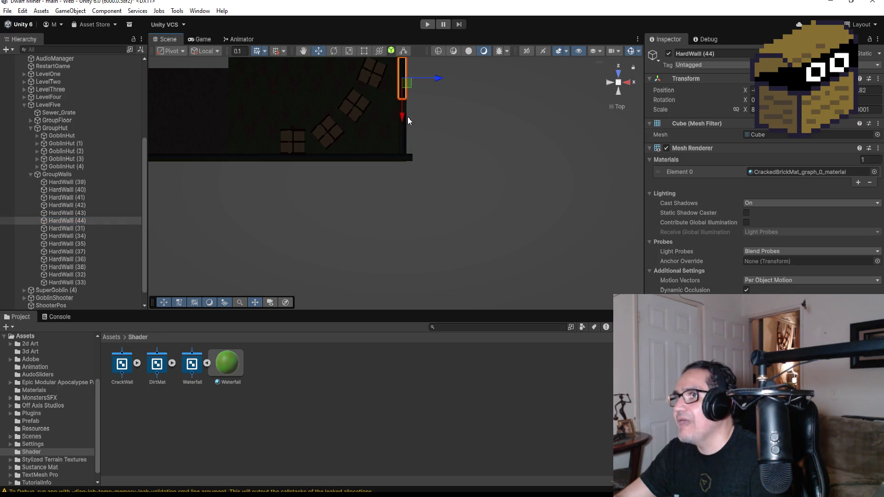
pyautogui.press('f')
pyautogui.moveTo(507, 217); pyautogui.dragTo(369, 48)
pyautogui.press('v')
pyautogui.moveTo(322, 259)
pyautogui.mouseDown()
pyautogui.moveTo(270, 275)
pyautogui.moveTo(490, 201)
pyautogui.moveTo(540, 133)
pyautogui.moveTo(599, 99)
pyautogui.mouseUp()
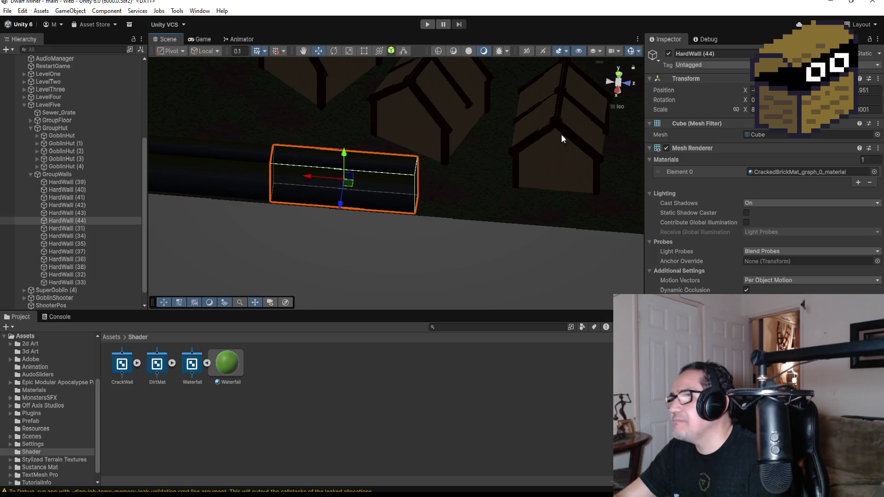
pyautogui.keyDown('ctrl'); pyautogui.keyDown('alt'); pyautogui.moveTo(489, 207); pyautogui.dragTo(504, 198); pyautogui.keyUp('alt'); pyautogui.keyUp('ctrl')
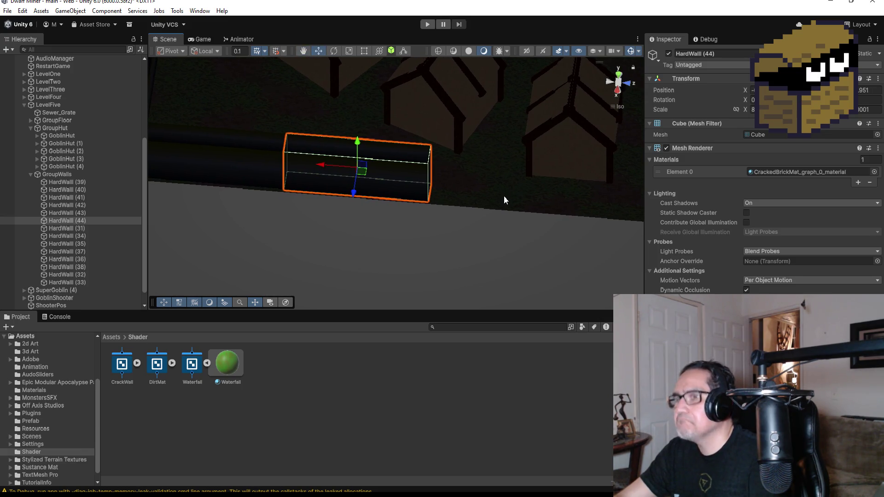
# - Duplicate HardWall (44) into HardWall (45) and slide it right along the wall line
pyautogui.click(81, 220)
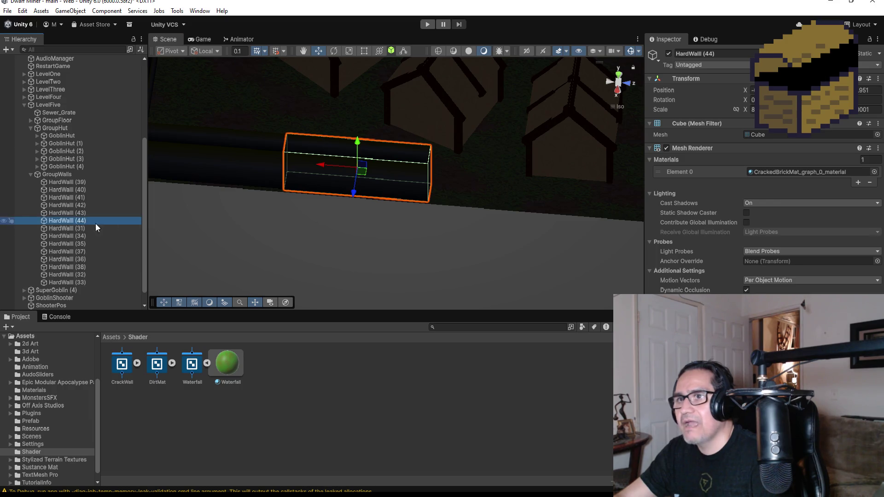
pyautogui.hotkey('ctrl', 'd')
pyautogui.moveTo(316, 165)
pyautogui.mouseDown()
pyautogui.moveTo(483, 178)
pyautogui.moveTo(442, 203)
pyautogui.moveTo(422, 202)
pyautogui.mouseUp()
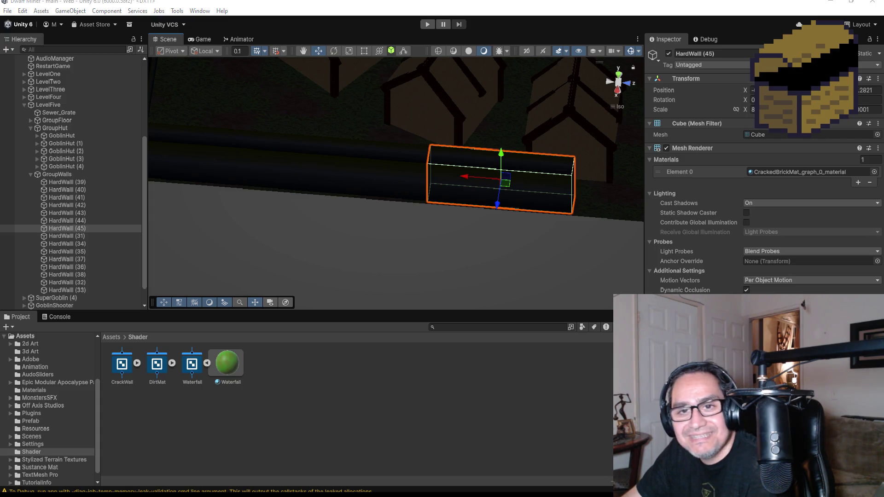
pyautogui.scroll(-5, 471, 204)
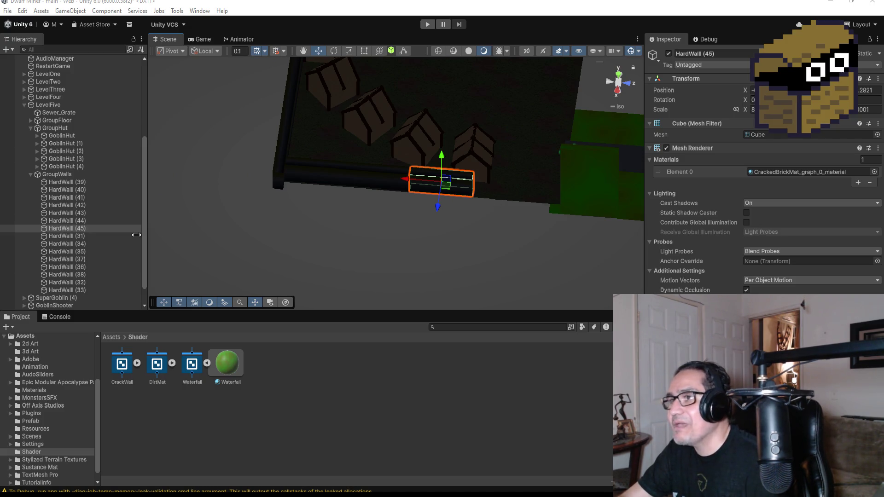
# - Duplicate HardWall (45) as HardWall (46), vertex-snap it to the previous wall, and delete the extra copy
pyautogui.click(73, 228)
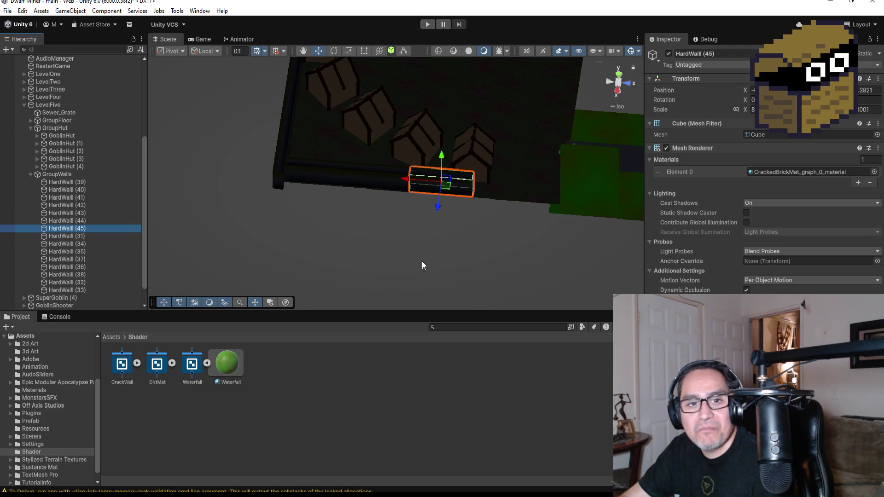
pyautogui.hotkey('ctrl', 'd')
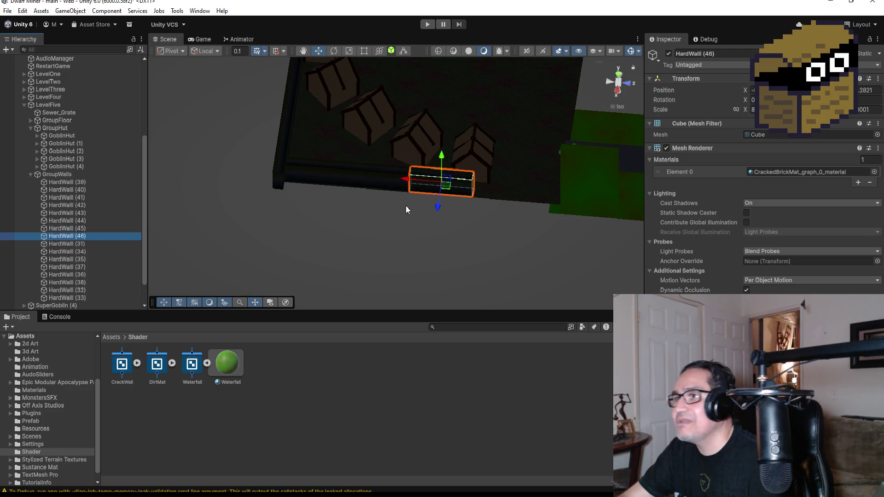
pyautogui.moveTo(402, 178); pyautogui.dragTo(542, 190)
pyautogui.moveTo(580, 212)
pyautogui.mouseDown()
pyautogui.moveTo(529, 204)
pyautogui.moveTo(592, 220)
pyautogui.mouseUp()
pyautogui.press('f')
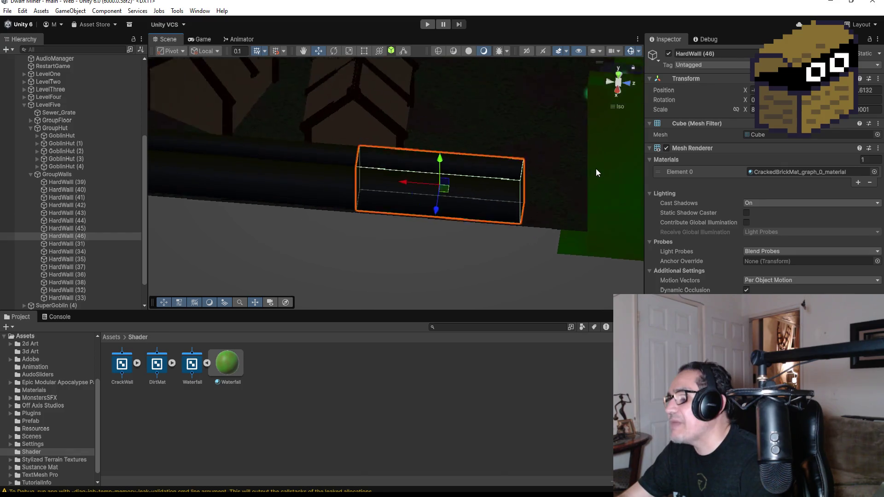
pyautogui.moveTo(538, 216); pyautogui.dragTo(571, 183)
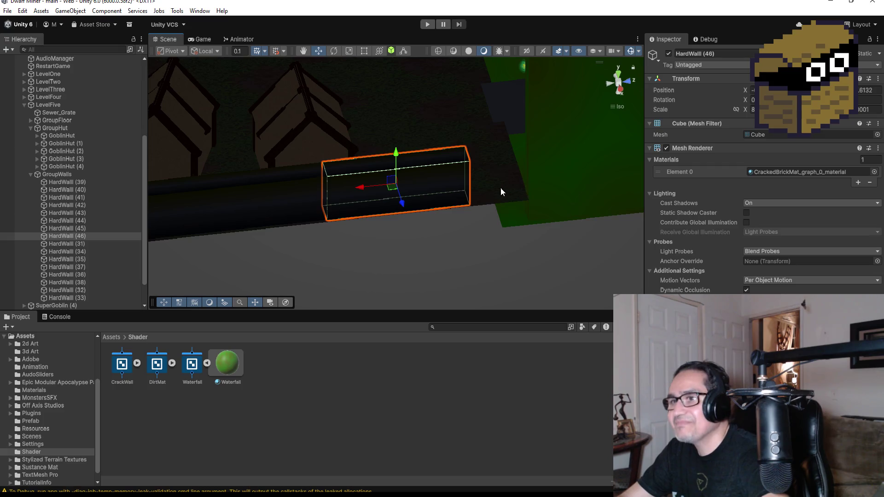
pyautogui.hotkey('ctrl', 'd')
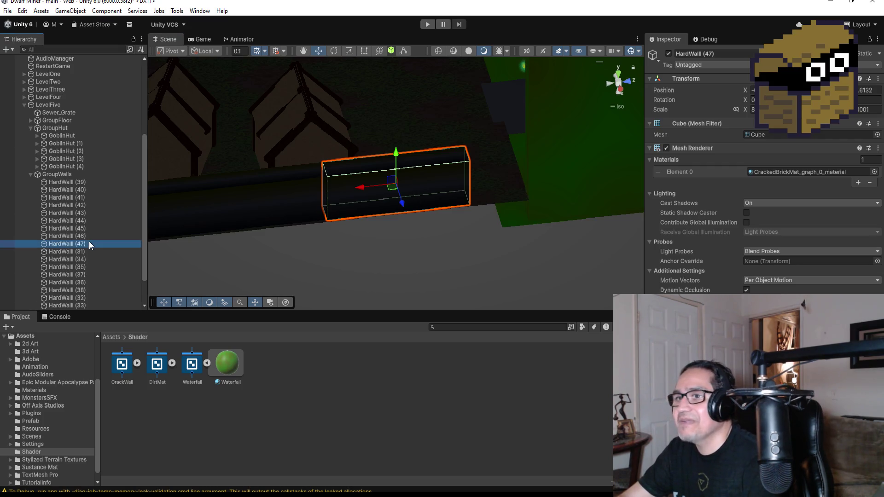
pyautogui.press('Delete')
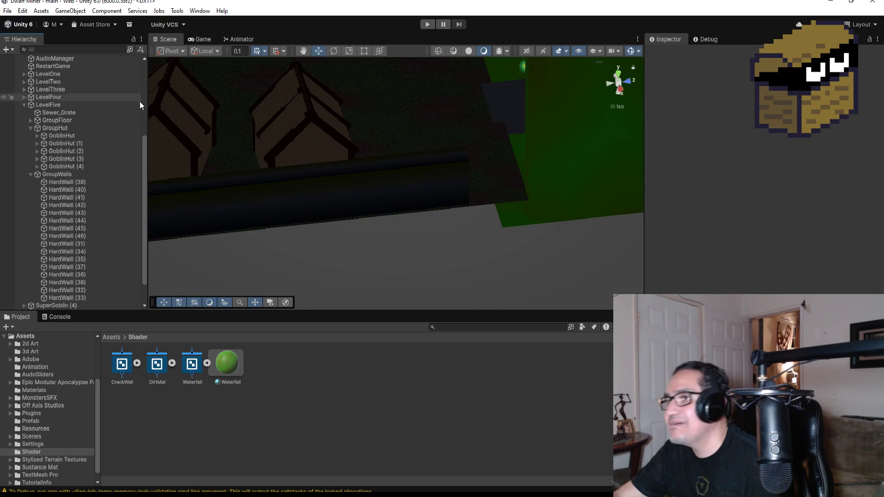
pyautogui.click(391, 178)
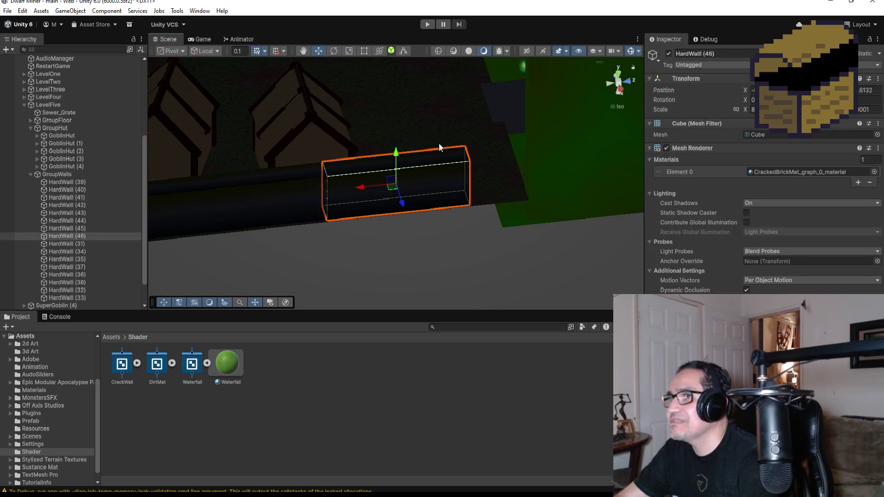
pyautogui.moveTo(469, 177); pyautogui.dragTo(530, 168)
pyautogui.moveTo(493, 118)
pyautogui.mouseDown()
pyautogui.moveTo(570, 175)
pyautogui.moveTo(557, 183)
pyautogui.moveTo(624, 86)
pyautogui.mouseUp()
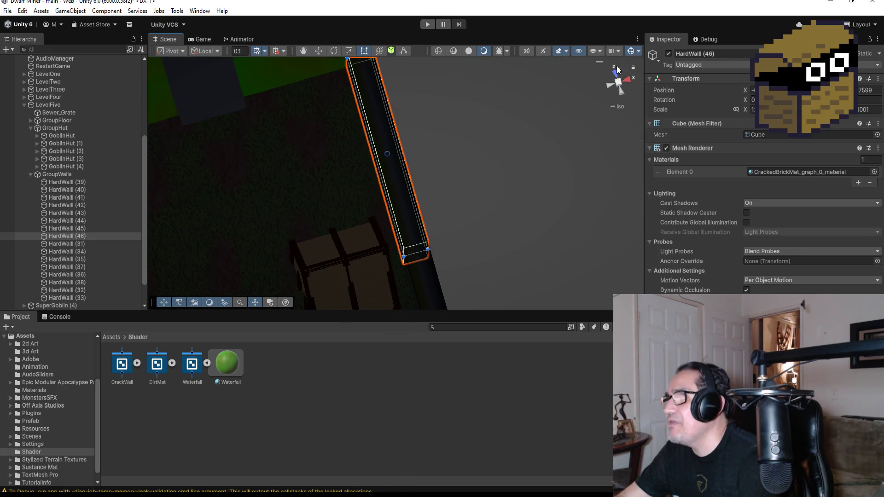
pyautogui.click(617, 69)
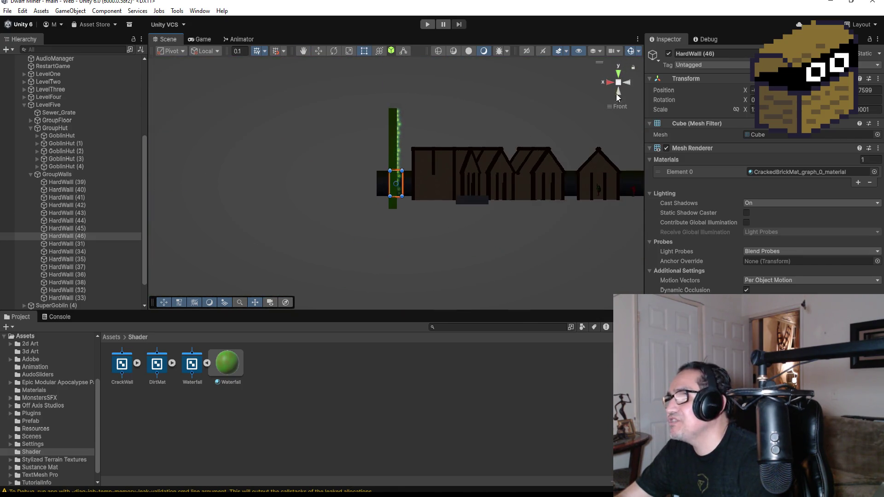
pyautogui.click(619, 73)
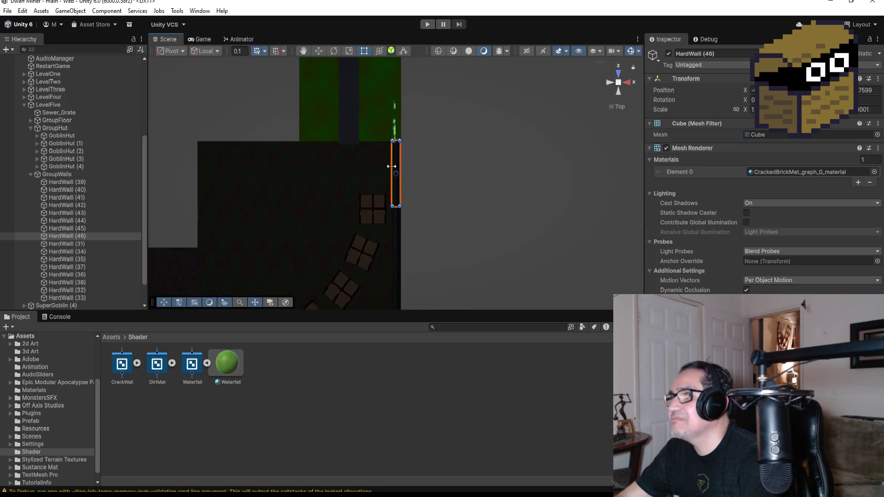
pyautogui.click(68, 235)
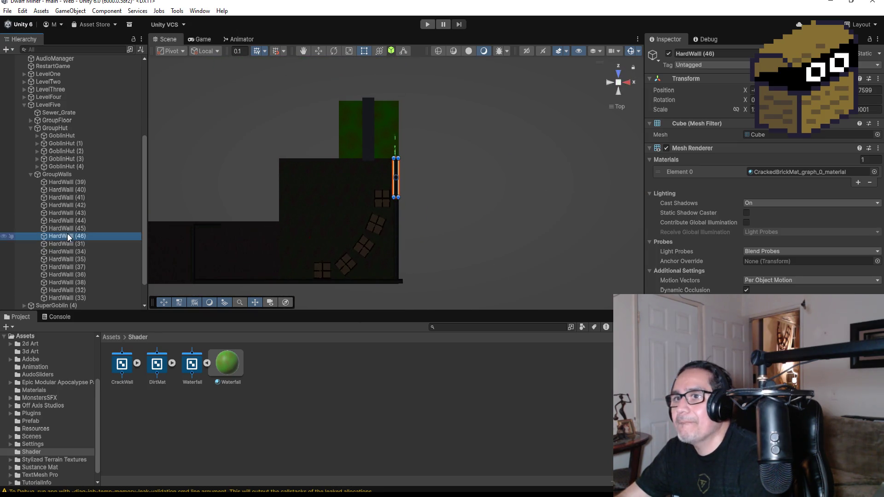
pyautogui.click(367, 124)
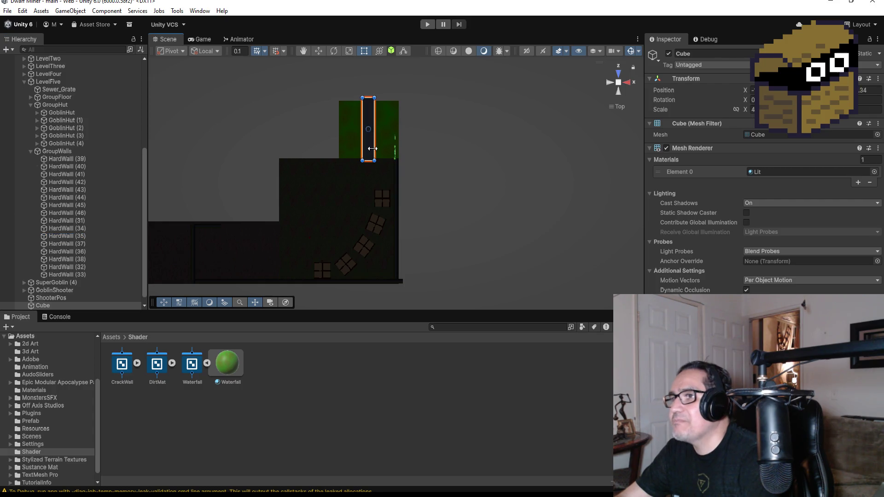
pyautogui.scroll(-3, 341, 193)
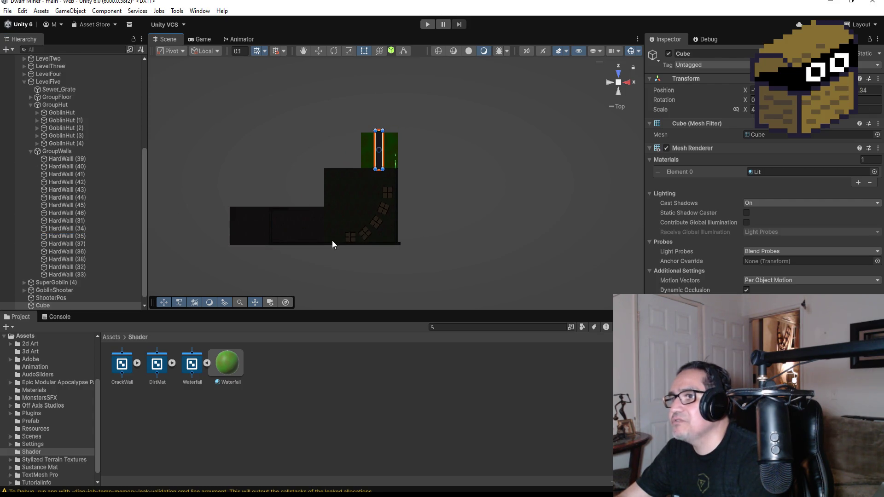
pyautogui.moveTo(335, 232)
pyautogui.mouseDown()
pyautogui.moveTo(434, 164)
pyautogui.moveTo(519, 126)
pyautogui.moveTo(412, 239)
pyautogui.moveTo(448, 144)
pyautogui.moveTo(436, 152)
pyautogui.moveTo(391, 245)
pyautogui.moveTo(387, 233)
pyautogui.mouseUp()
pyautogui.click(414, 255)
pyautogui.press('f')
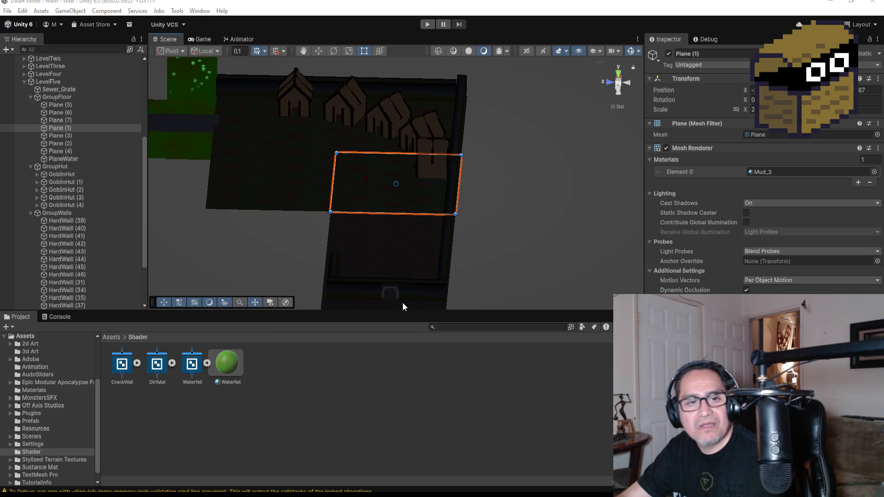
pyautogui.scroll(-4, 442, 228)
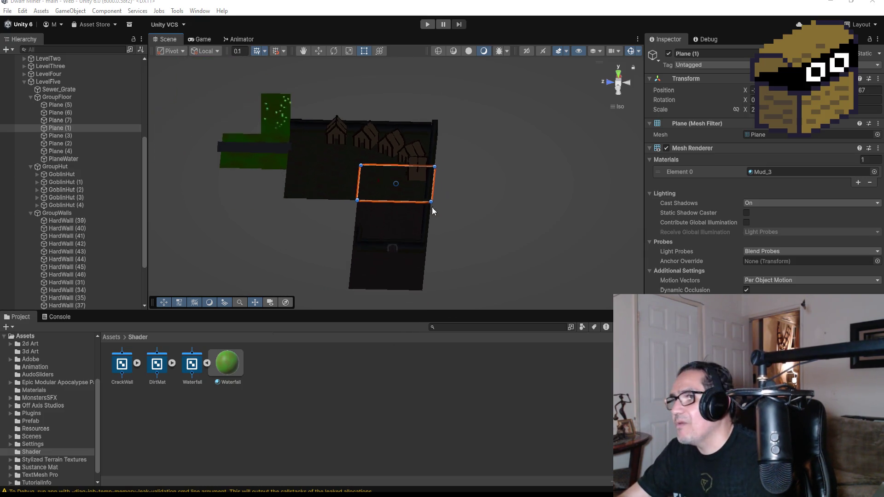
pyautogui.scroll(3, 403, 283)
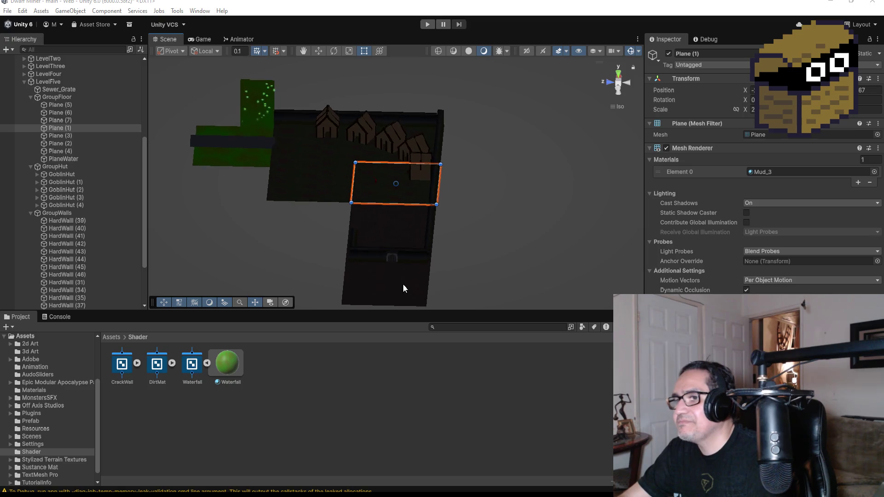
pyautogui.click(31, 213)
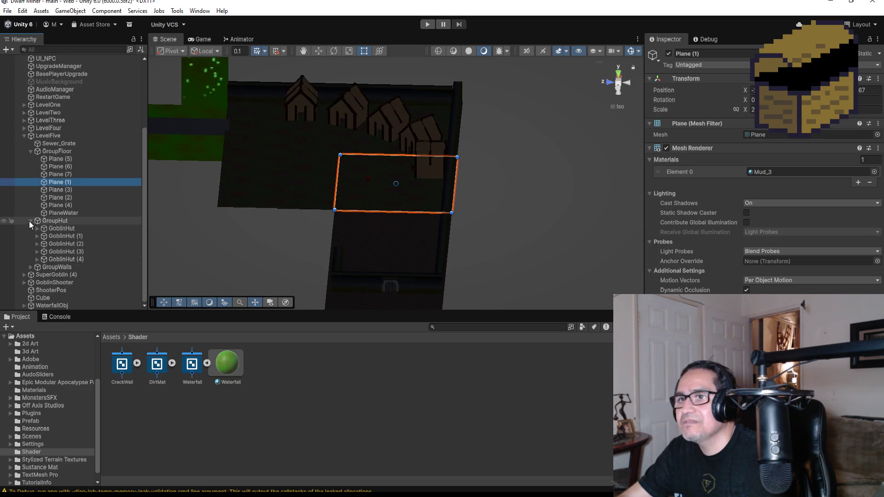
pyautogui.click(29, 222)
pyautogui.click(22, 174)
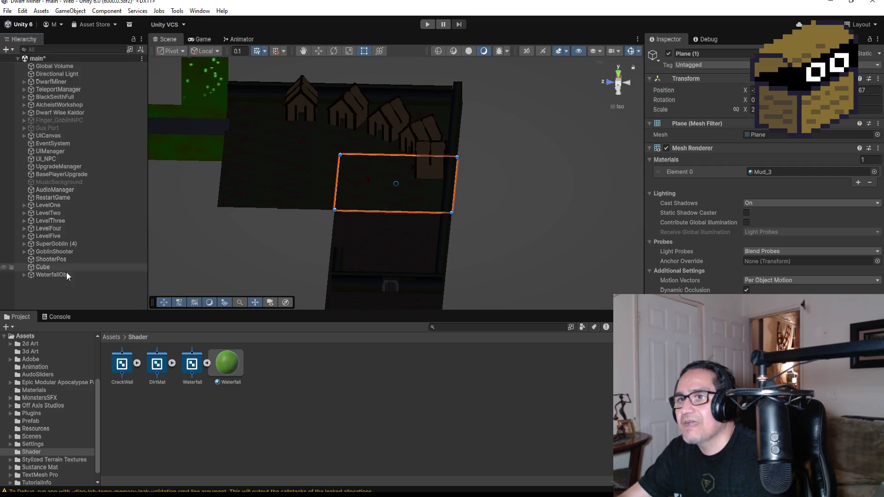
pyautogui.click(46, 273)
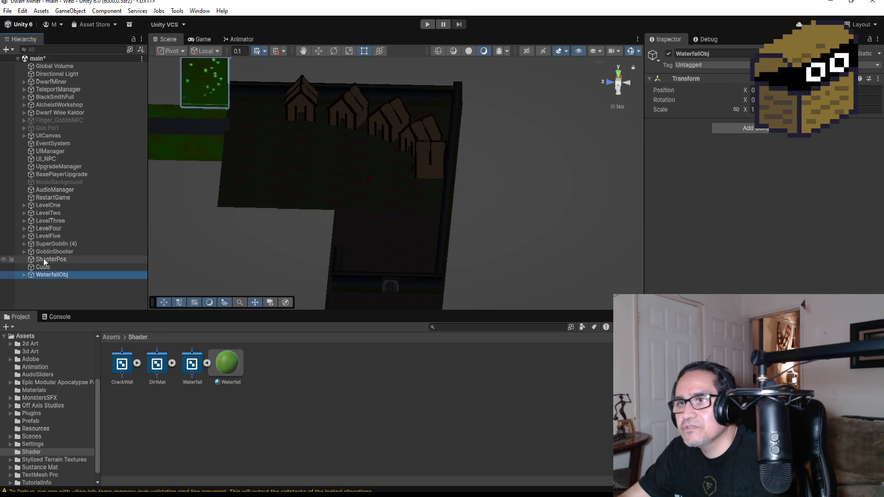
pyautogui.click(24, 236)
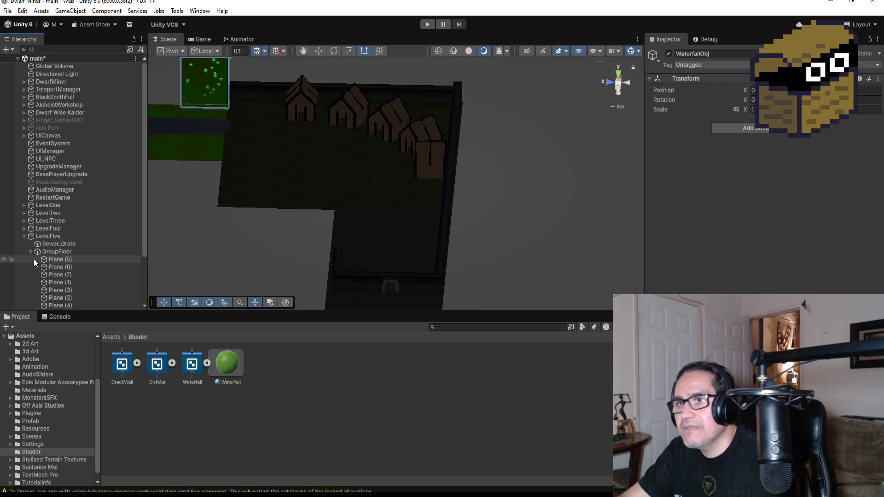
pyautogui.click(40, 254)
pyautogui.click(30, 252)
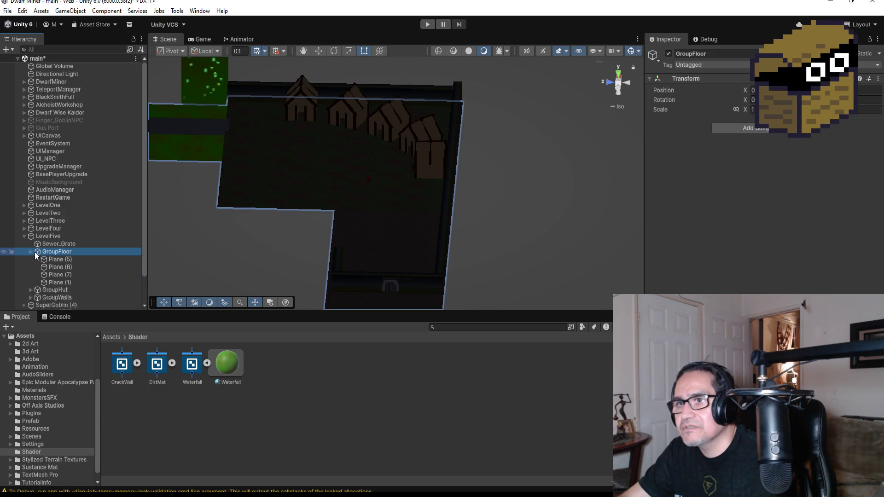
pyautogui.scroll(-3, 421, 255)
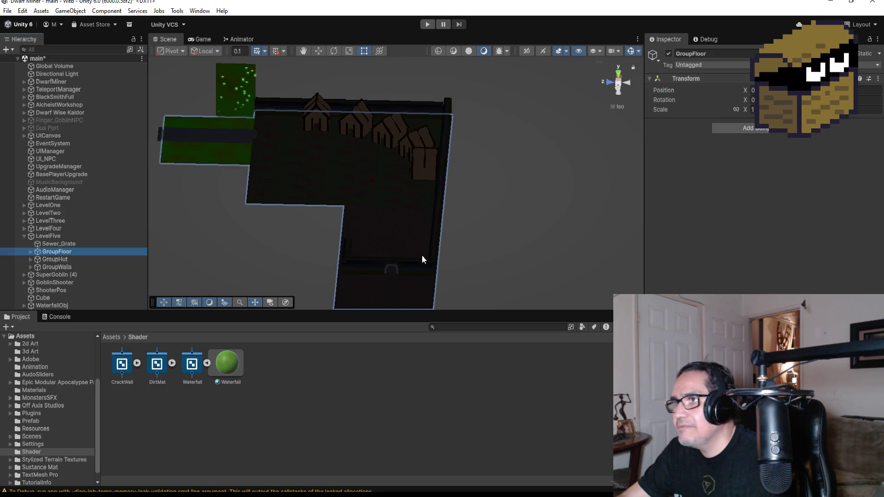
pyautogui.click(408, 222)
pyautogui.scroll(4, 419, 230)
pyautogui.moveTo(399, 220)
pyautogui.mouseDown()
pyautogui.moveTo(497, 211)
pyautogui.moveTo(536, 278)
pyautogui.mouseUp()
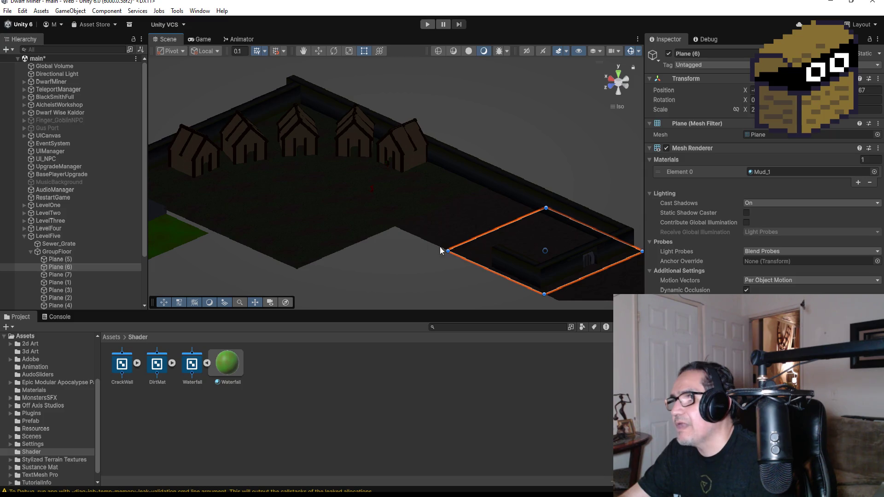
pyautogui.scroll(-3, 451, 228)
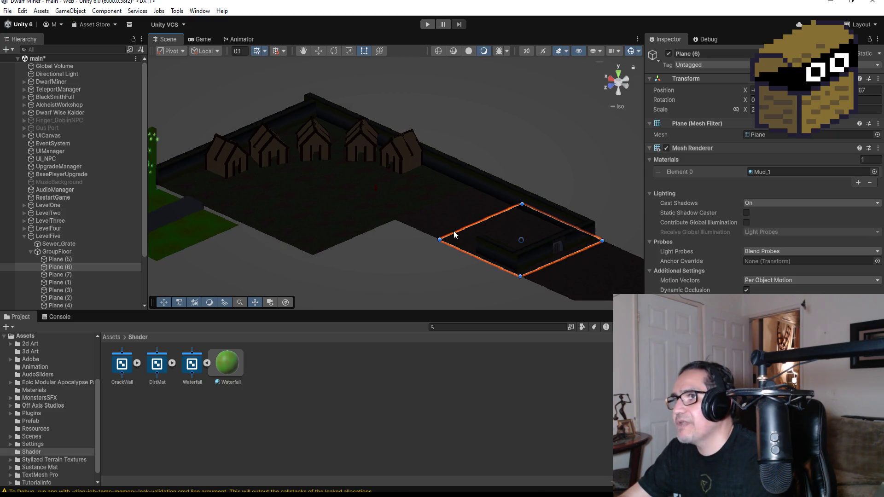
pyautogui.scroll(3, 452, 217)
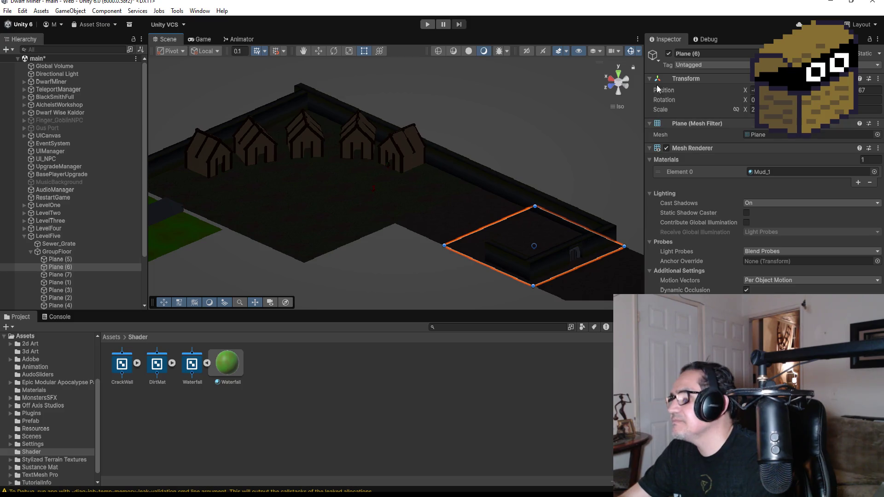
pyautogui.click(620, 74)
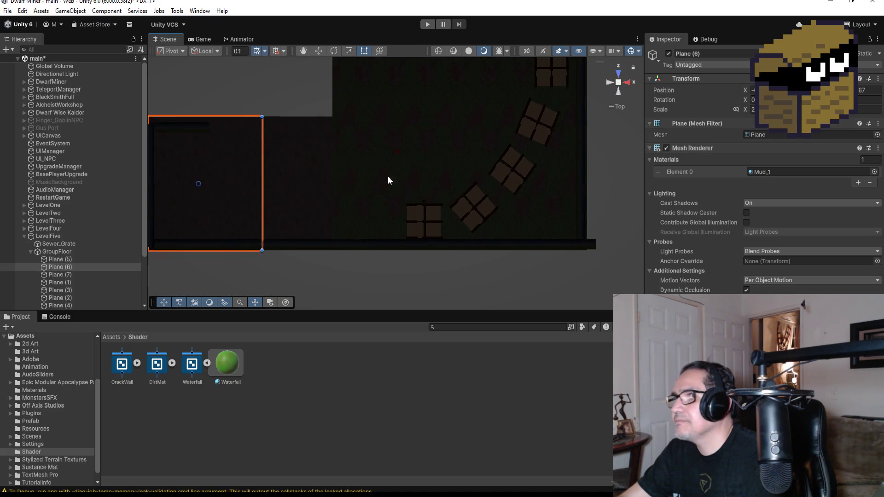
# - Duplicate HardWall (34) as HardWall (47) and drag it right along X
pyautogui.scroll(3, 301, 155)
pyautogui.click(241, 137)
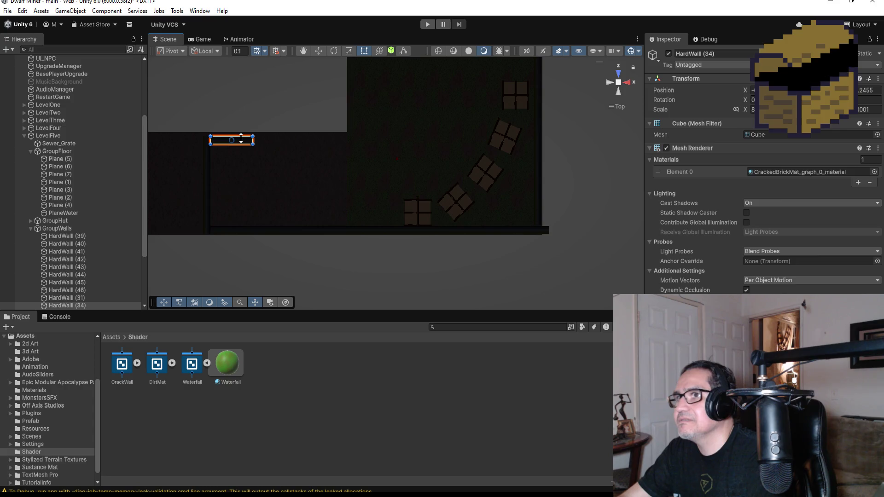
pyautogui.scroll(-3, 84, 284)
pyautogui.click(71, 220)
pyautogui.hotkey('ctrl', 'd')
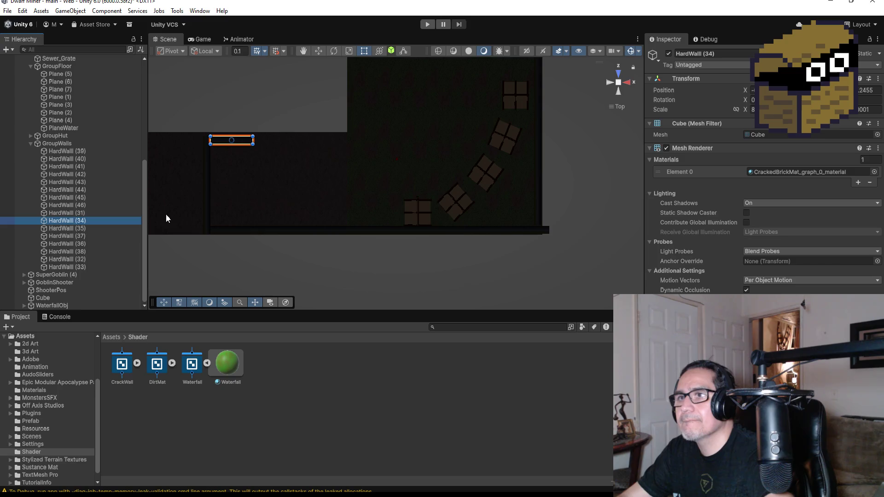
pyautogui.click(323, 52)
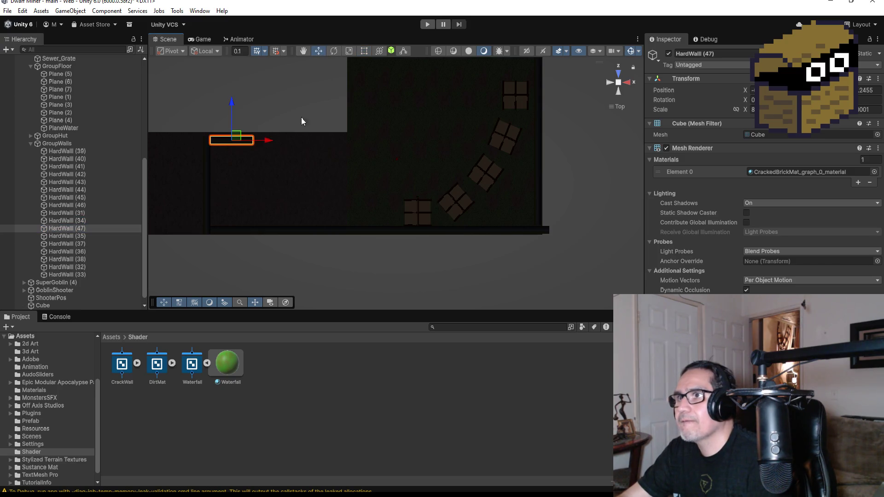
pyautogui.moveTo(262, 141)
pyautogui.mouseDown()
pyautogui.moveTo(330, 138)
pyautogui.moveTo(320, 140)
pyautogui.mouseUp()
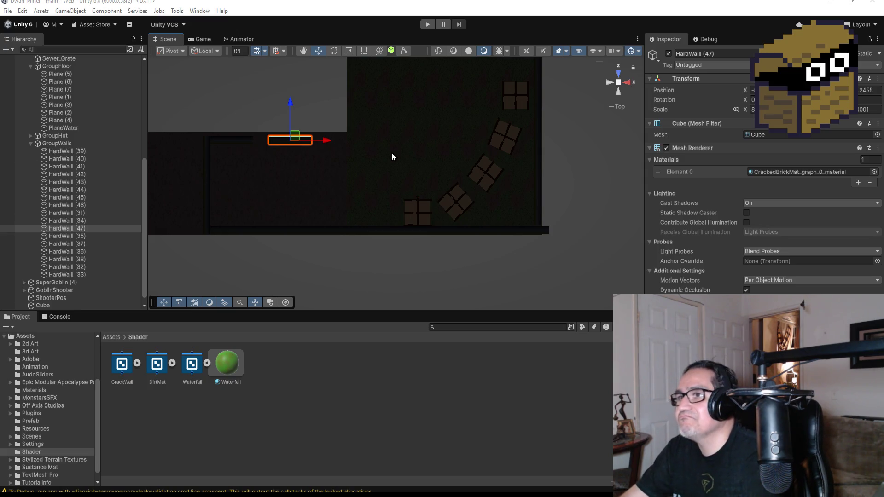
# - Vertex-snap HardWall (47)'s corner flush against the neighbouring wall
pyautogui.moveTo(275, 182); pyautogui.dragTo(565, 173)
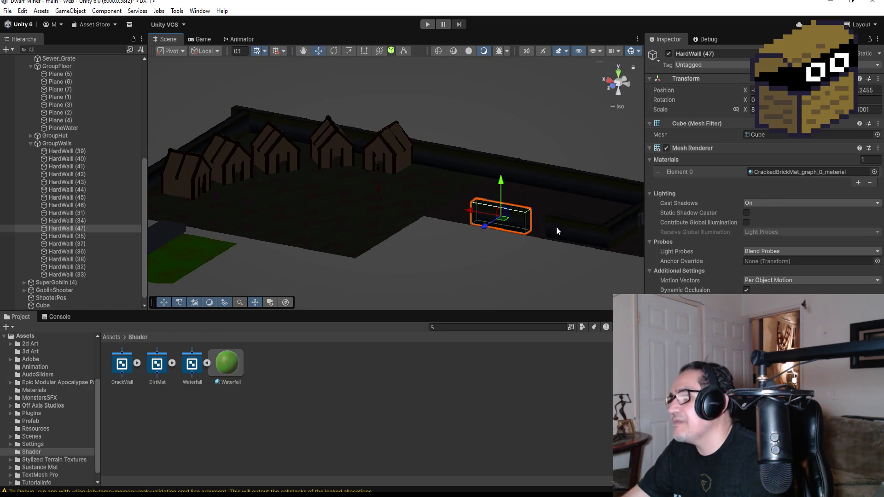
pyautogui.press('f')
pyautogui.press('v')
pyautogui.moveTo(489, 246)
pyautogui.mouseDown()
pyautogui.moveTo(557, 262)
pyautogui.moveTo(483, 227)
pyautogui.moveTo(397, 224)
pyautogui.moveTo(466, 231)
pyautogui.mouseUp()
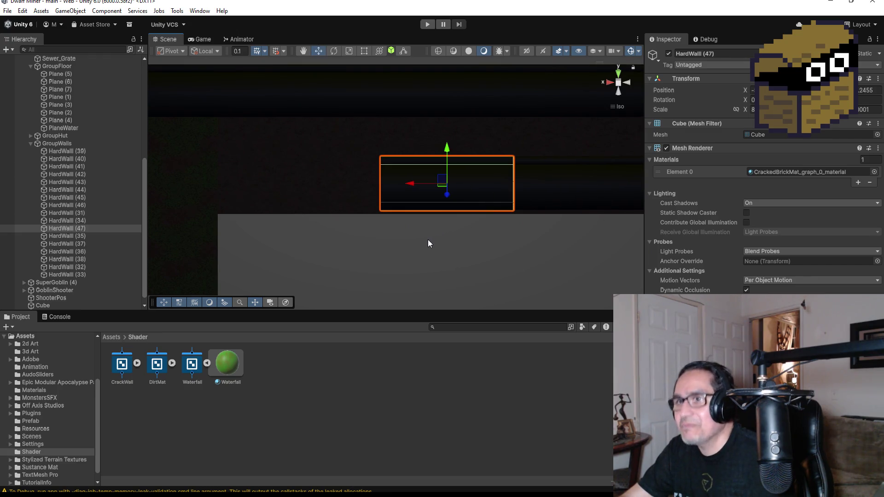
# - Duplicate it as HardWall (48), slide it left, and vertex-snap it to the adjacent wall
pyautogui.hotkey('ctrl', 'd')
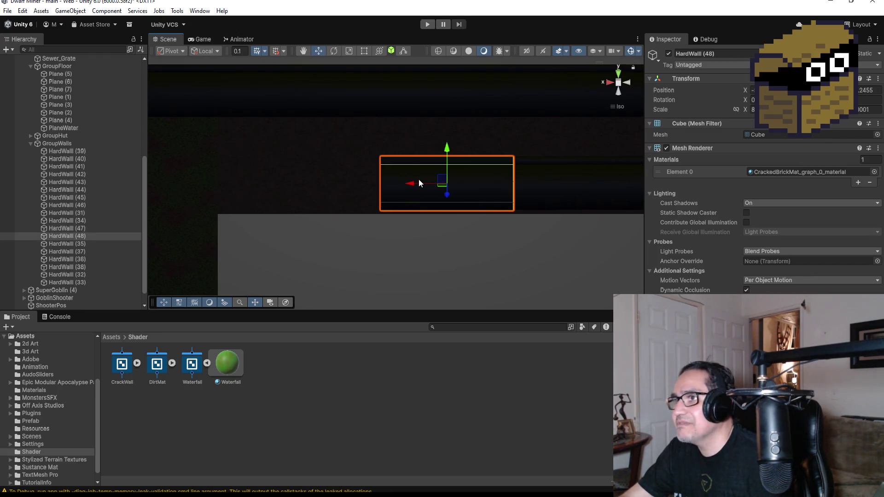
pyautogui.moveTo(412, 184); pyautogui.dragTo(252, 184)
pyautogui.press('v')
pyautogui.moveTo(357, 215); pyautogui.dragTo(379, 211)
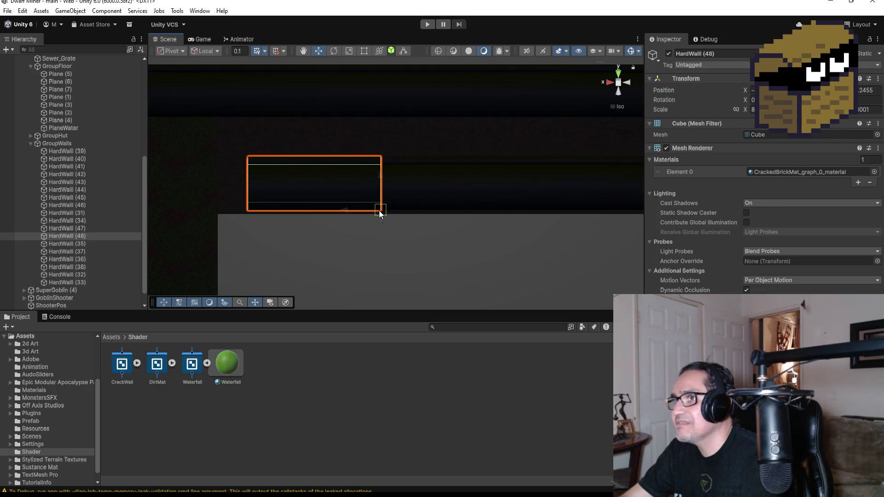
pyautogui.scroll(-2, 433, 203)
pyautogui.moveTo(454, 143)
pyautogui.mouseDown()
pyautogui.moveTo(438, 229)
pyautogui.moveTo(388, 247)
pyautogui.moveTo(453, 239)
pyautogui.moveTo(541, 254)
pyautogui.moveTo(515, 220)
pyautogui.moveTo(439, 216)
pyautogui.moveTo(422, 193)
pyautogui.mouseUp()
pyautogui.click(462, 264)
pyautogui.click(457, 259)
pyautogui.press('f')
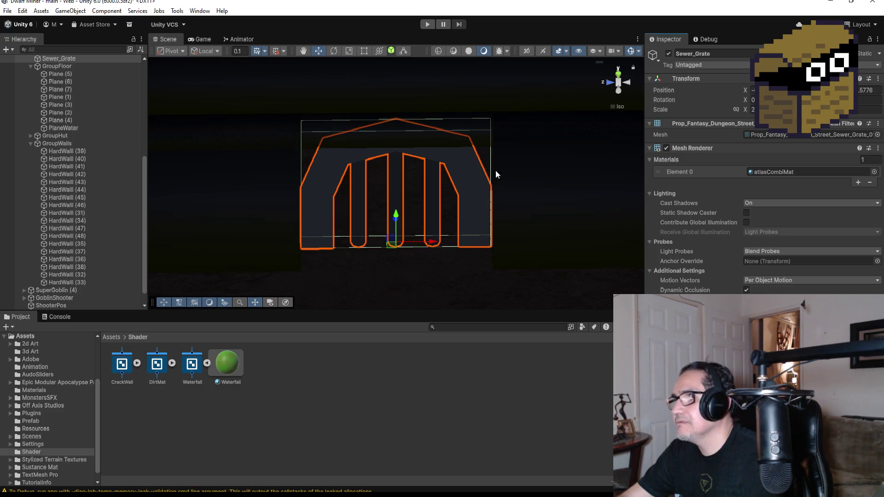
pyautogui.click(622, 75)
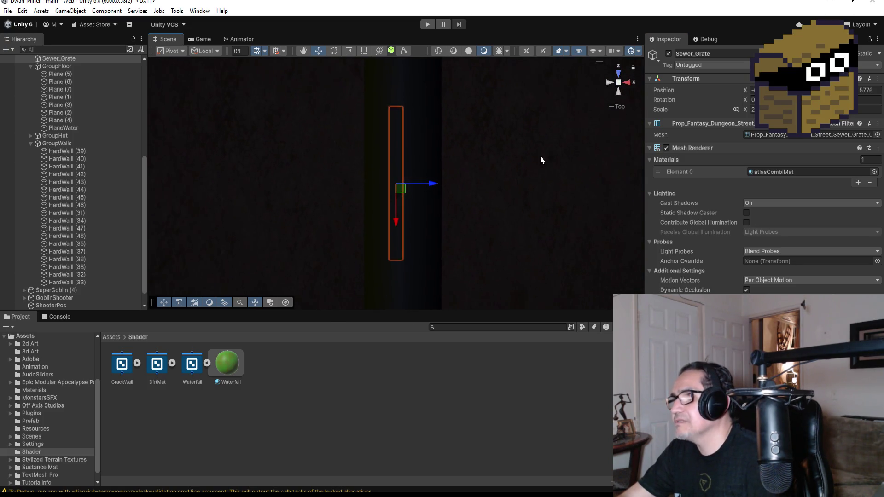
pyautogui.moveTo(549, 187)
pyautogui.mouseDown()
pyautogui.moveTo(576, 184)
pyautogui.moveTo(511, 40)
pyautogui.moveTo(575, 134)
pyautogui.moveTo(490, 181)
pyautogui.mouseUp()
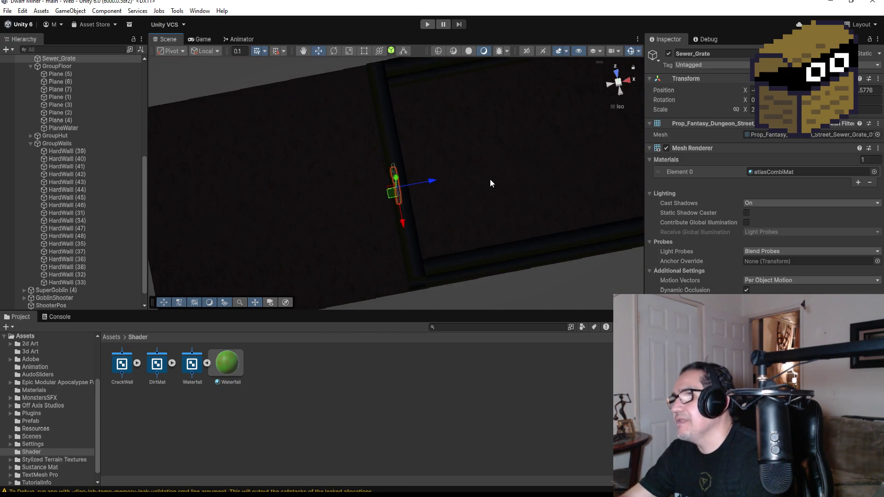
pyautogui.scroll(-3, 533, 173)
pyautogui.click(518, 167)
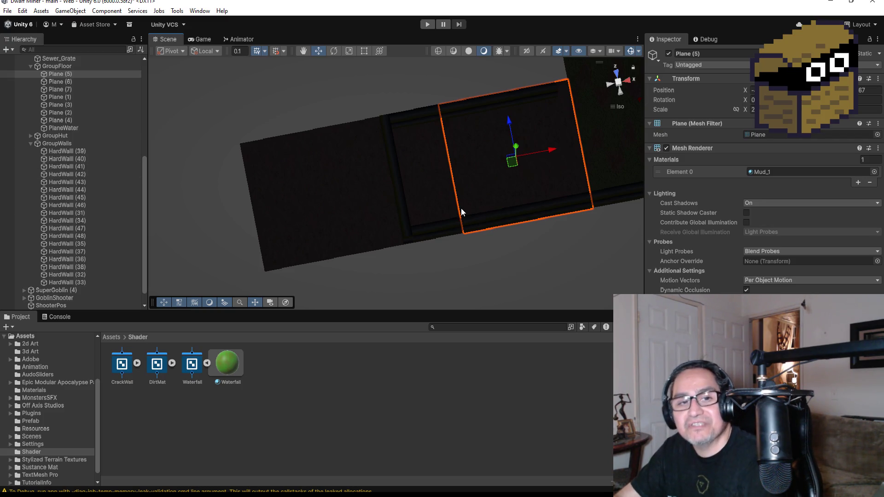
# - Return the Project browser from the Shader folder to the top-level Assets folder
pyautogui.scroll(3, 479, 156)
pyautogui.scroll(-1, 506, 170)
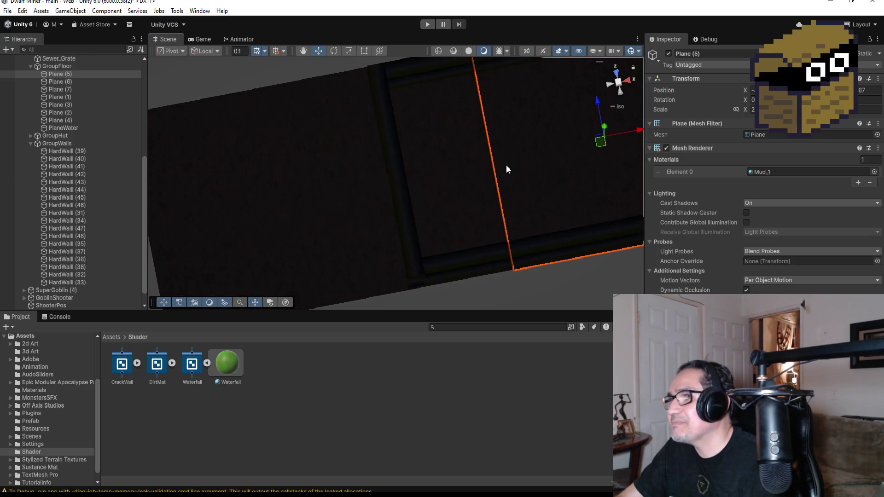
pyautogui.scroll(-5, 507, 172)
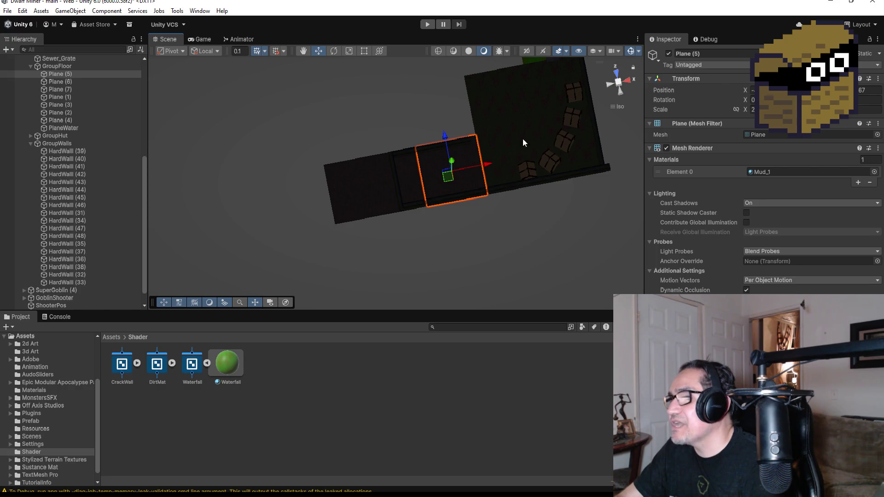
pyautogui.scroll(3, 548, 181)
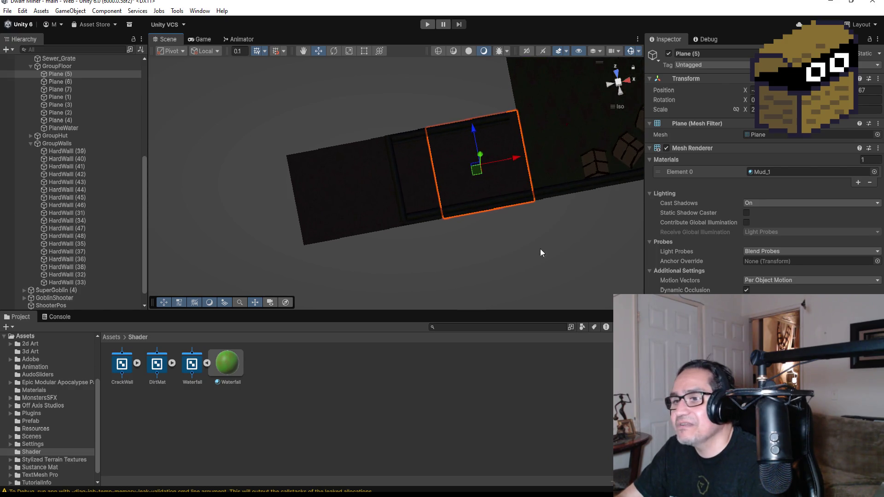
pyautogui.click(111, 337)
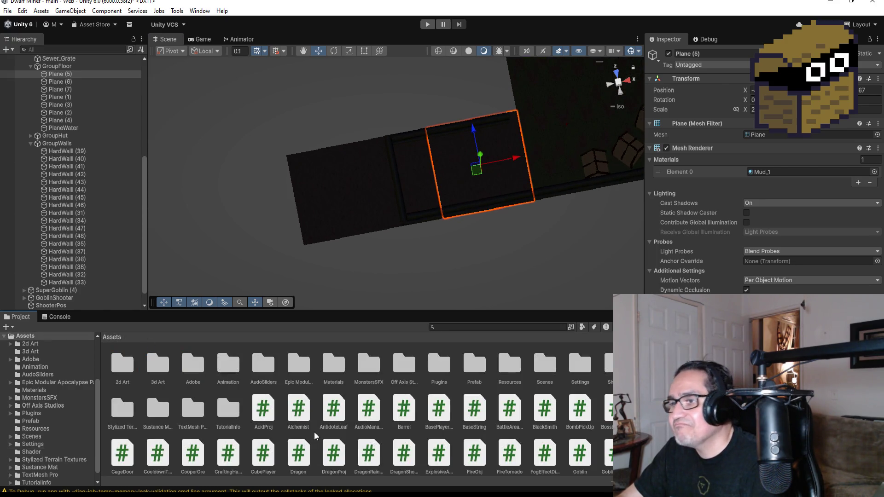
# - Browse the Plugins, Prefab and Off Axis Studios folders while viewing the floor from another angle
pyautogui.click(445, 362)
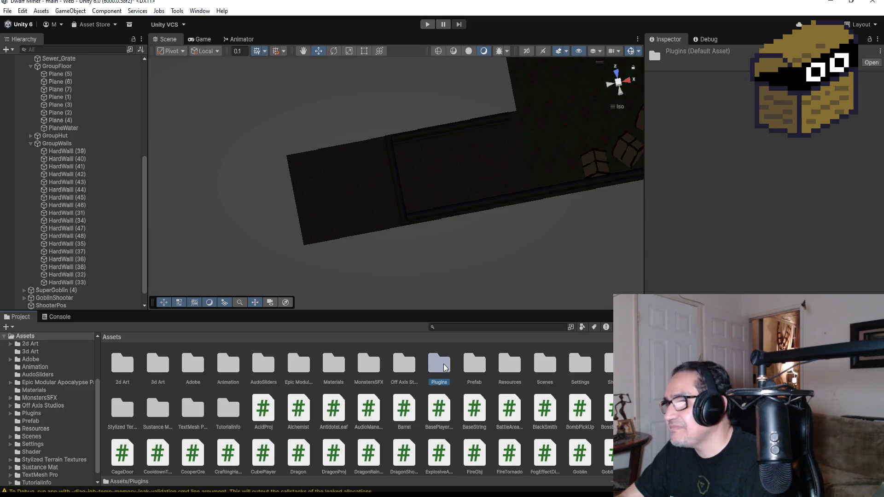
pyautogui.click(480, 367)
pyautogui.moveTo(486, 136)
pyautogui.mouseDown()
pyautogui.moveTo(509, 142)
pyautogui.moveTo(493, 170)
pyautogui.moveTo(564, 117)
pyautogui.moveTo(511, 130)
pyautogui.mouseUp()
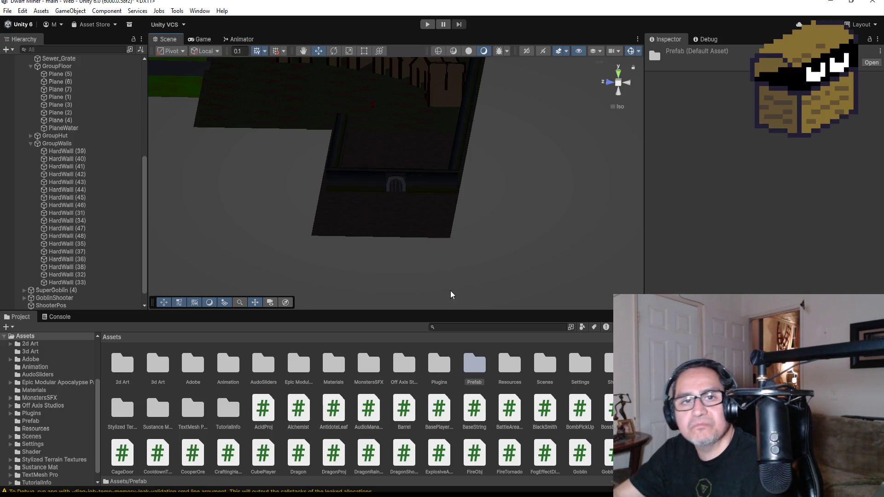
pyautogui.click(404, 369)
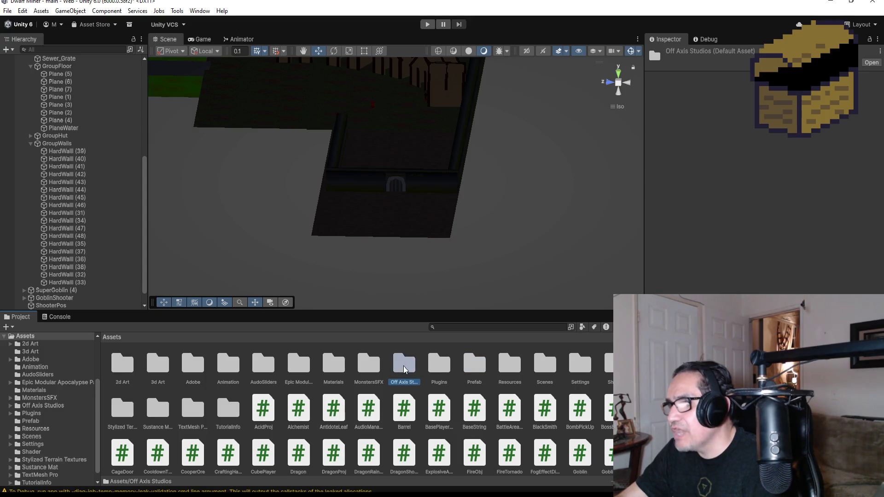
pyautogui.click(474, 365)
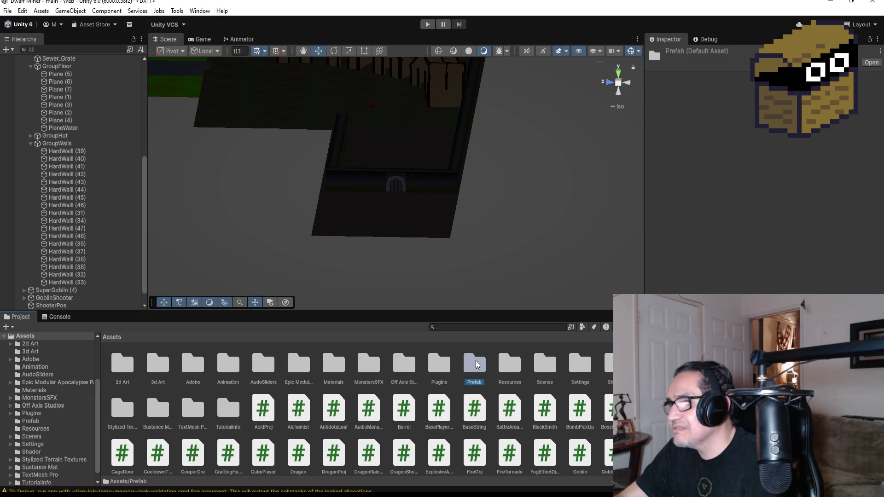
# - Review the prefabs in the Prefab folder, then go back to Assets
pyautogui.doubleClick(477, 361)
pyautogui.scroll(-2, 443, 404)
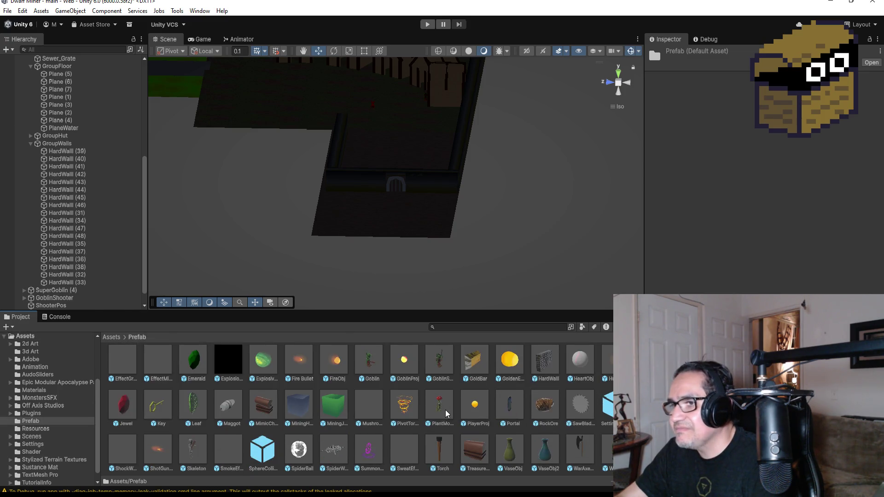
pyautogui.scroll(2, 452, 417)
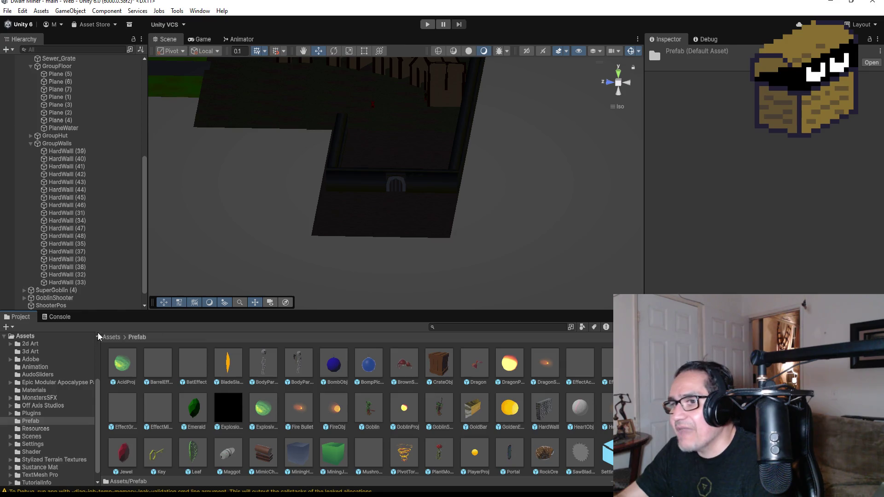
pyautogui.click(111, 337)
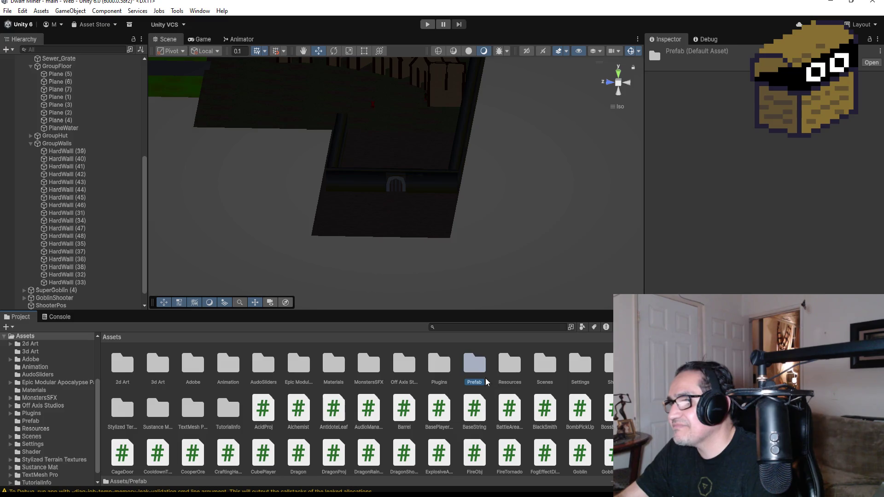
# - Click through the top-level folders from Animation to Prefab and open Off Axis Studios
pyautogui.scroll(1, 402, 129)
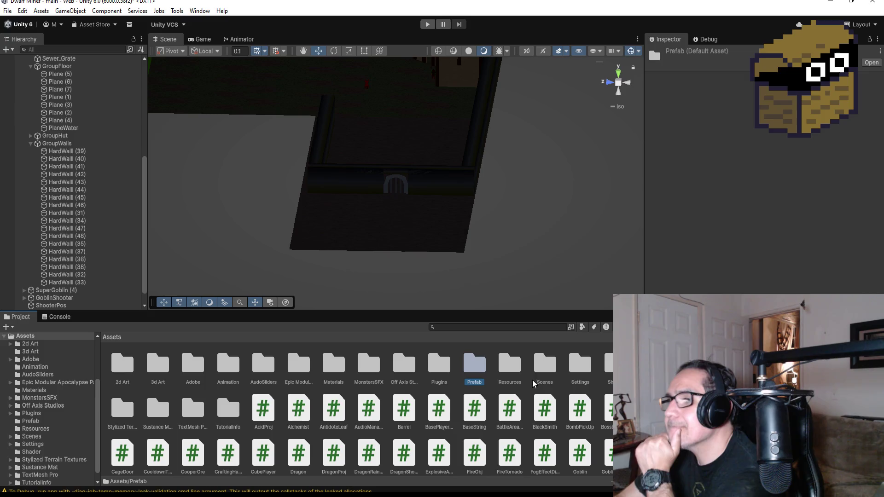
pyautogui.click(243, 370)
pyautogui.click(250, 368)
pyautogui.click(299, 371)
pyautogui.click(328, 371)
pyautogui.click(362, 370)
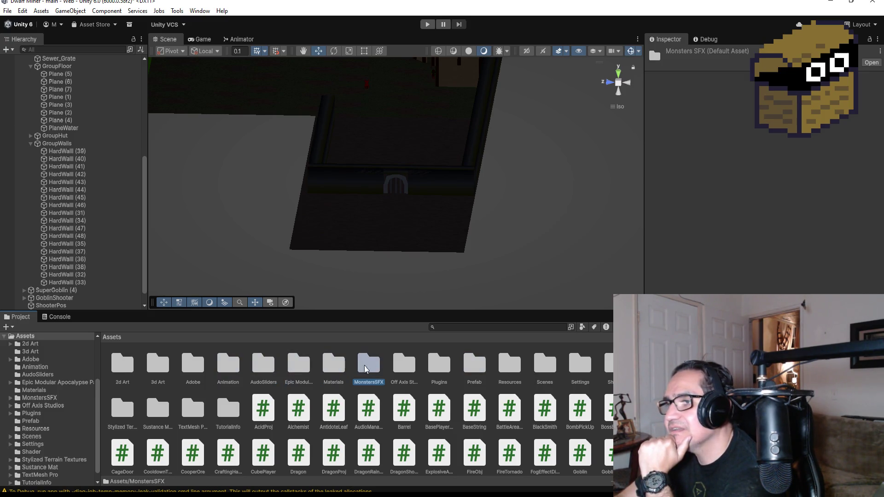
pyautogui.click(417, 364)
pyautogui.click(439, 366)
pyautogui.click(479, 369)
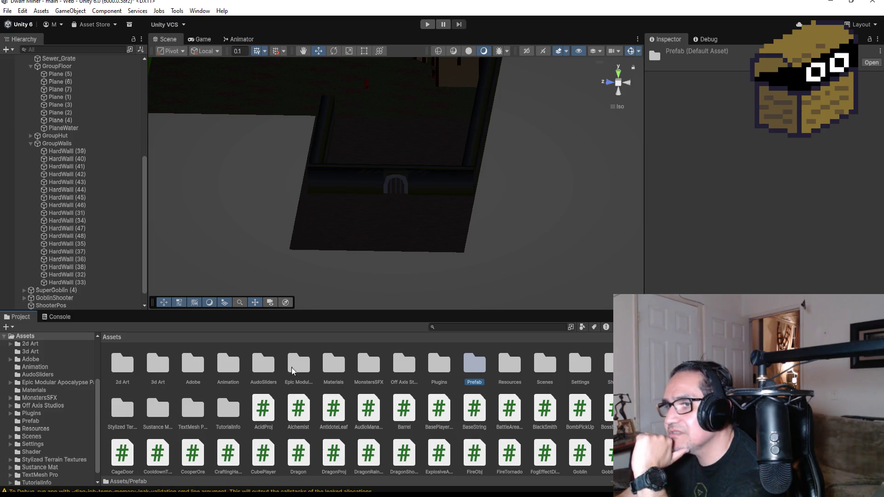
pyautogui.click(327, 369)
pyautogui.click(371, 369)
pyautogui.doubleClick(400, 369)
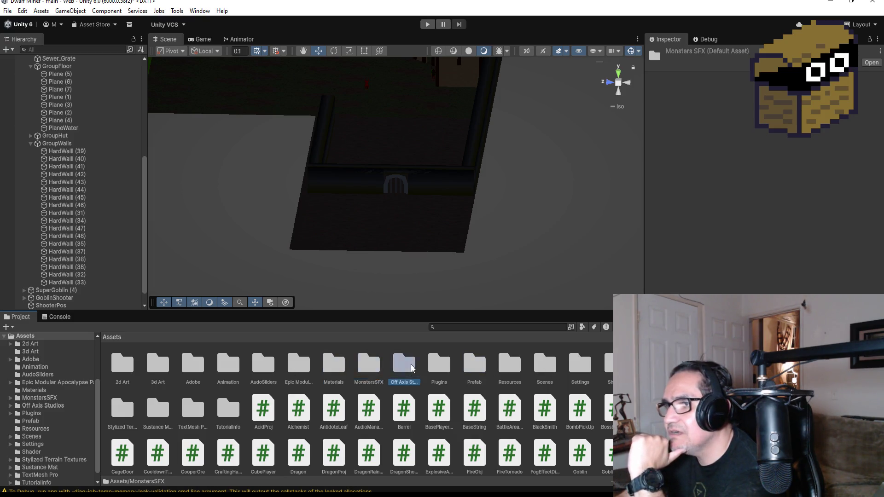
# - Navigate into Polyworks > Meshes > Atlased > Dark Fantasy
pyautogui.doubleClick(122, 366)
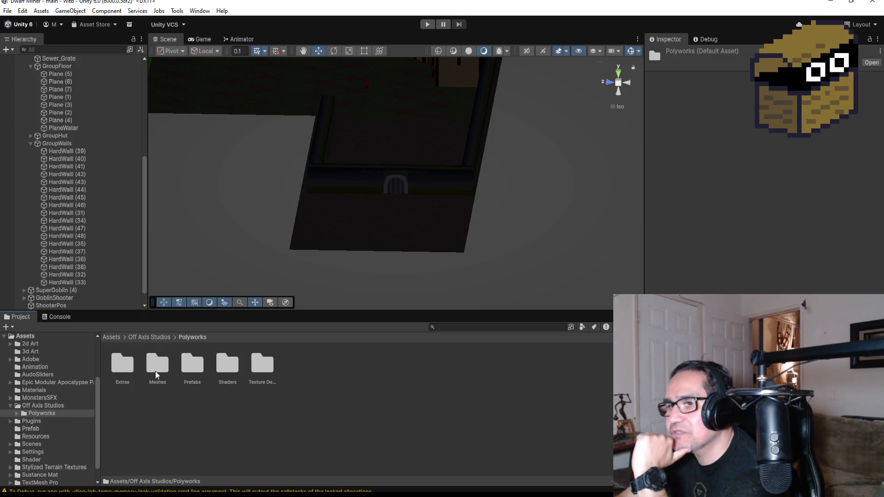
pyautogui.click(121, 366)
pyautogui.click(159, 367)
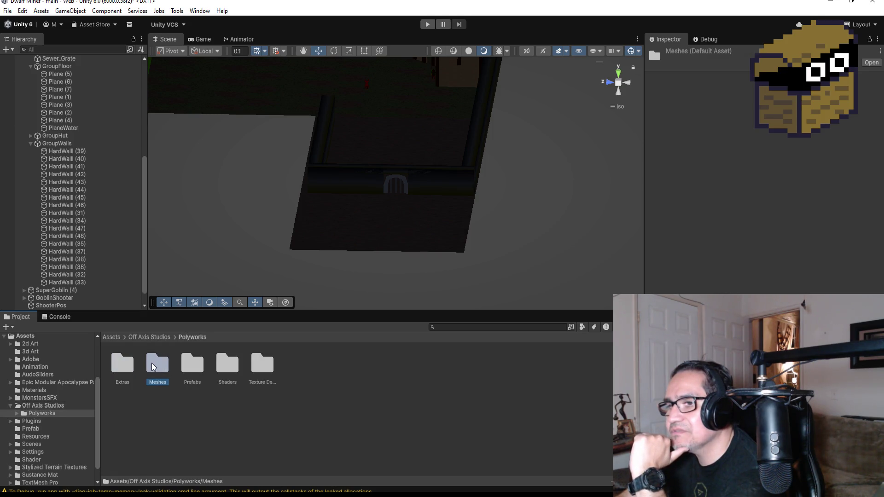
pyautogui.doubleClick(159, 368)
pyautogui.doubleClick(122, 364)
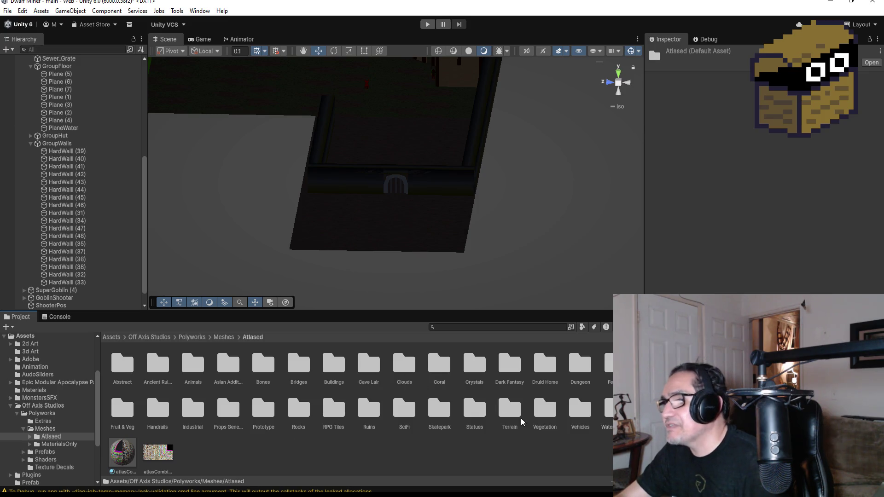
pyautogui.doubleClick(510, 364)
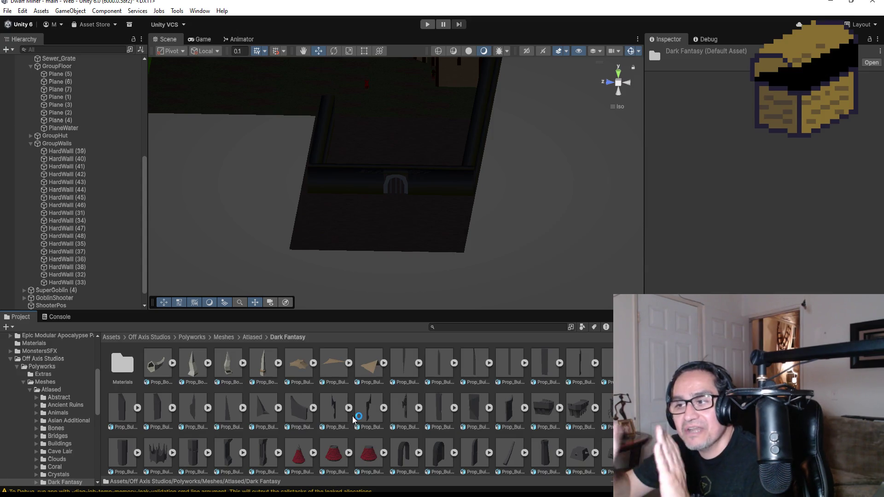
# - Inspect several Dark Fantasy building props, including Fort_Outcrop and Fort_Tower_Base_01
pyautogui.click(313, 409)
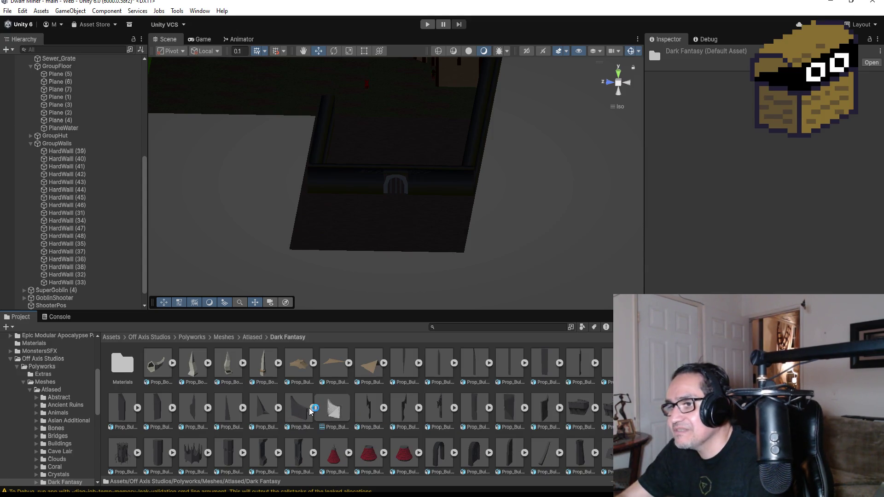
pyautogui.click(308, 413)
pyautogui.click(316, 409)
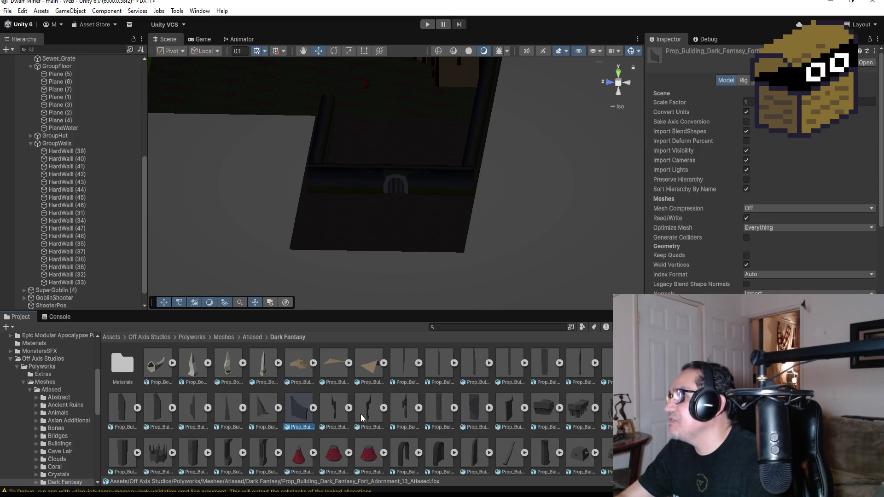
pyautogui.click(477, 409)
pyautogui.click(537, 409)
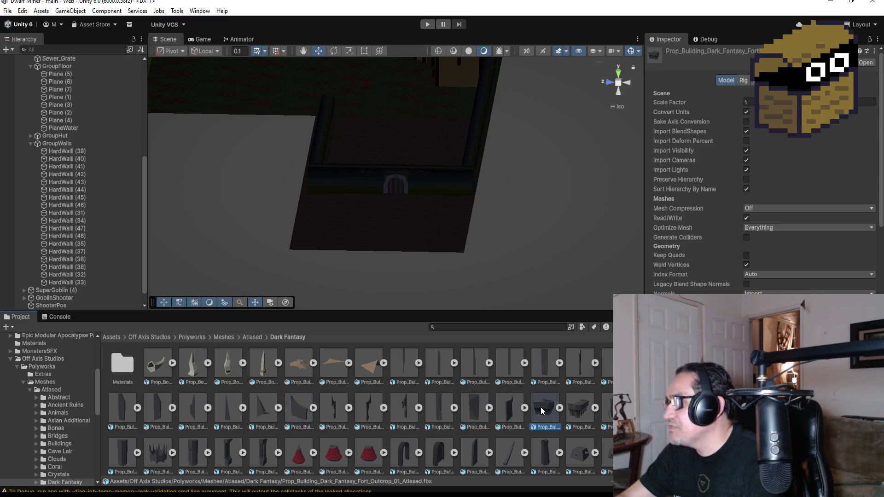
pyautogui.click(578, 409)
pyautogui.click(605, 410)
pyautogui.click(480, 401)
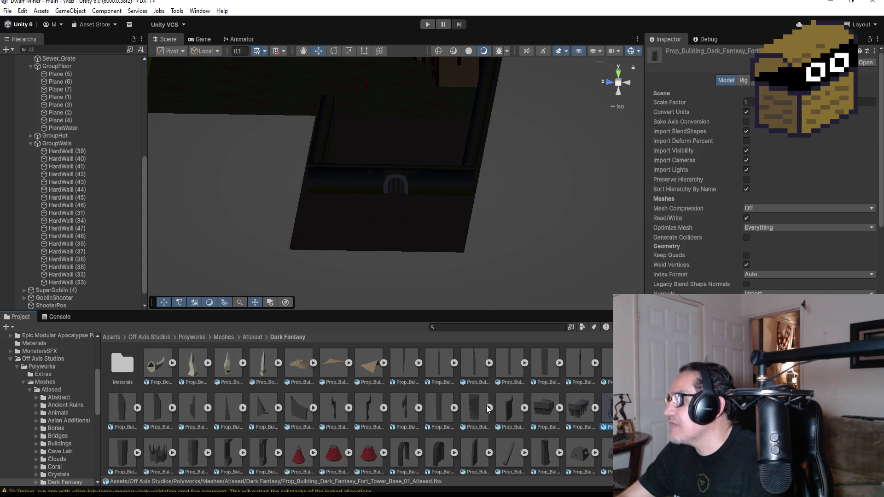
# - Look through the Savage Metal Collar Base Attachment and Savage Metal Plated Sheet Angled props
pyautogui.scroll(-1, 249, 426)
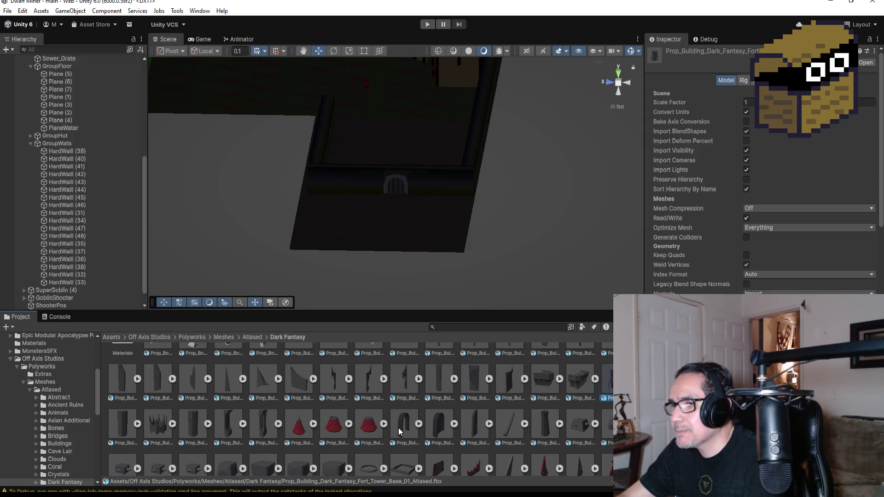
pyautogui.scroll(-1, 403, 428)
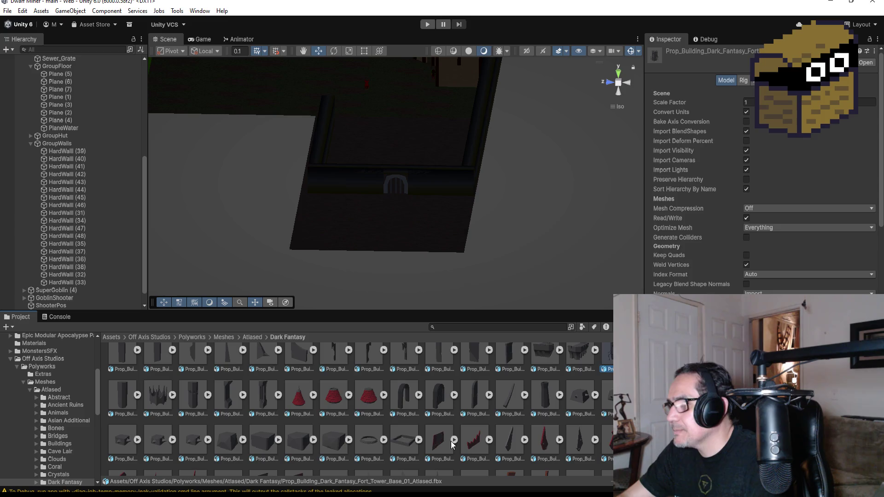
pyautogui.scroll(-1, 396, 441)
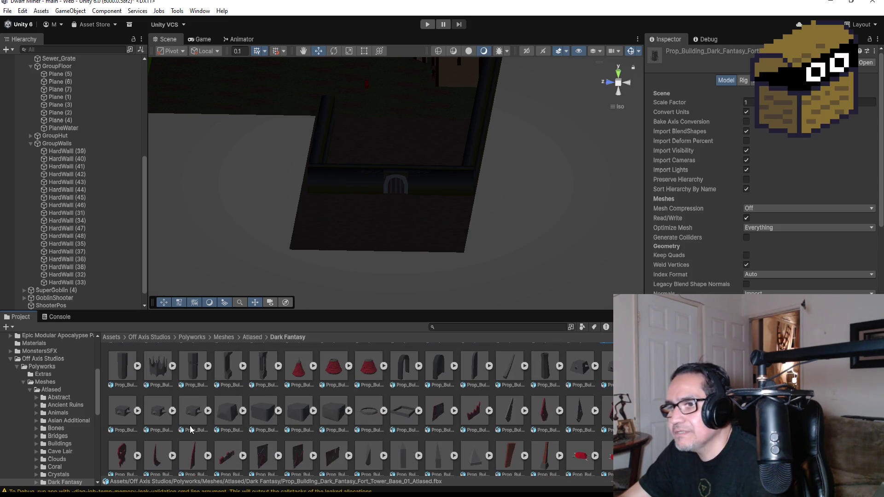
pyautogui.click(237, 414)
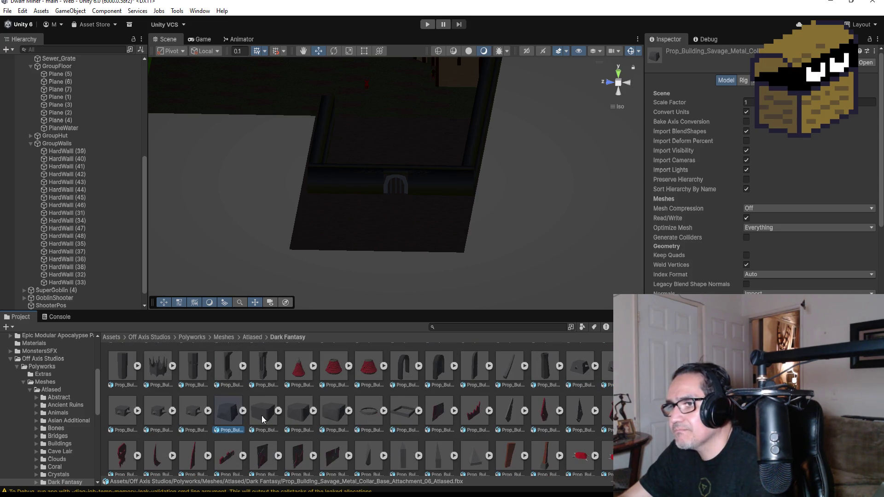
pyautogui.click(438, 416)
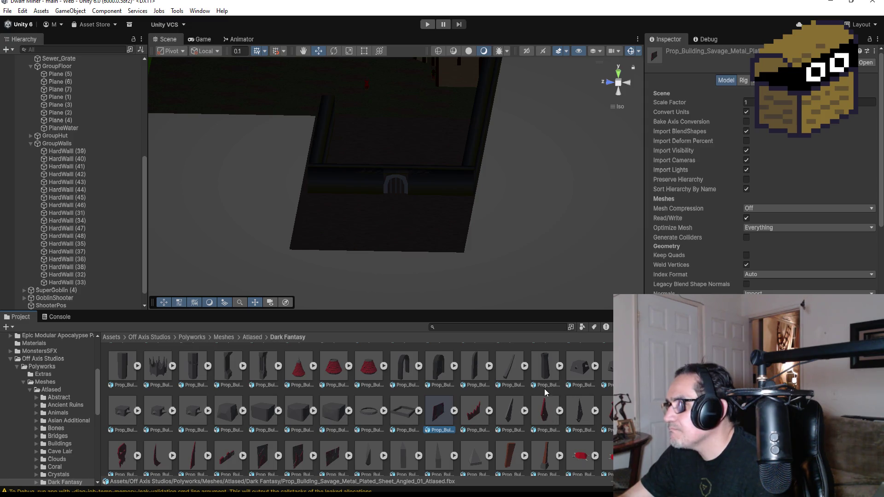
# - Pick Prop_Building_Savage_Tribal_Tusk_Cloth_Timber_Chimney_01 and drag it into the village
pyautogui.scroll(-1, 389, 426)
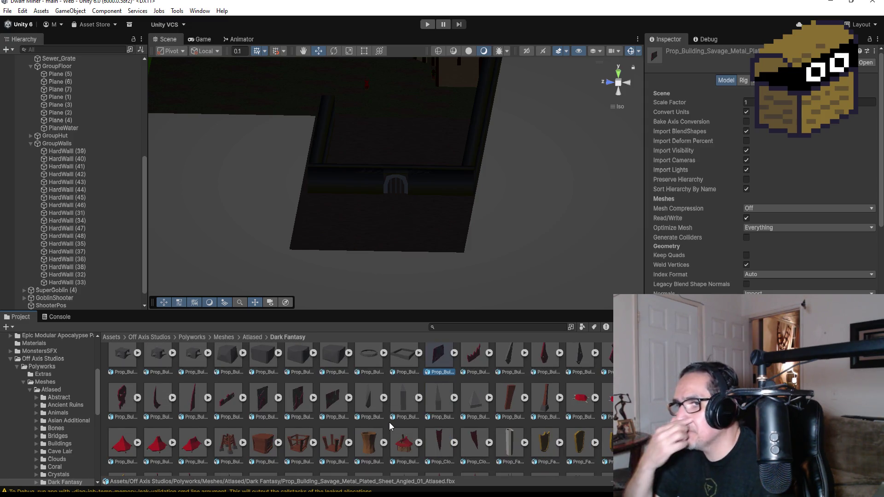
pyautogui.scroll(-1, 364, 426)
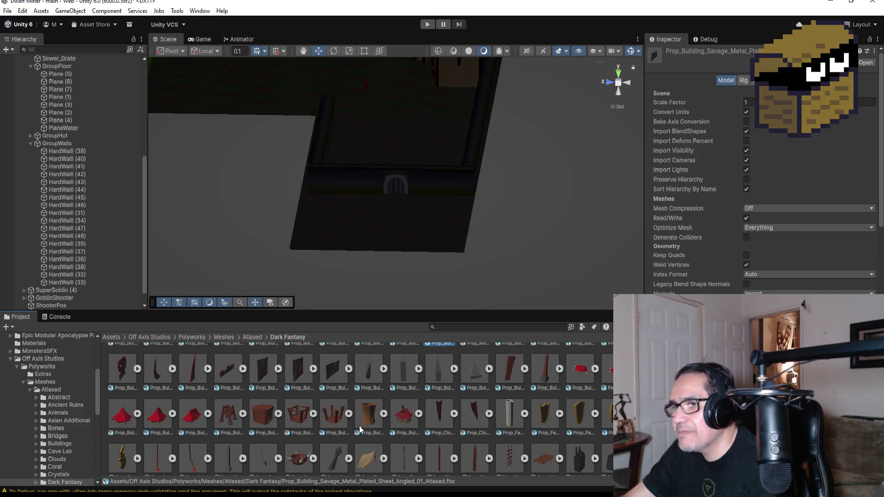
pyautogui.click(261, 417)
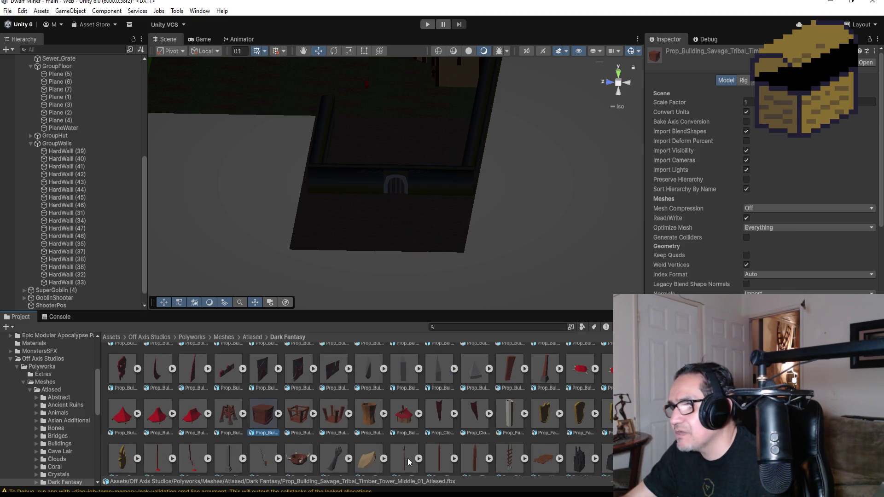
pyautogui.click(403, 416)
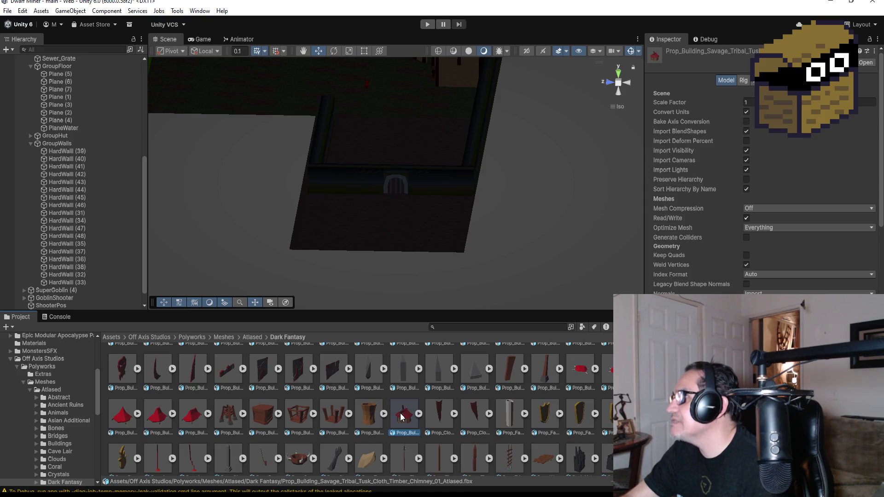
pyautogui.moveTo(406, 415)
pyautogui.mouseDown()
pyautogui.moveTo(435, 127)
pyautogui.moveTo(434, 139)
pyautogui.mouseUp()
# - Preview the tribal timber tower top, tower base and a neighbouring prop model
pyautogui.scroll(-3, 442, 157)
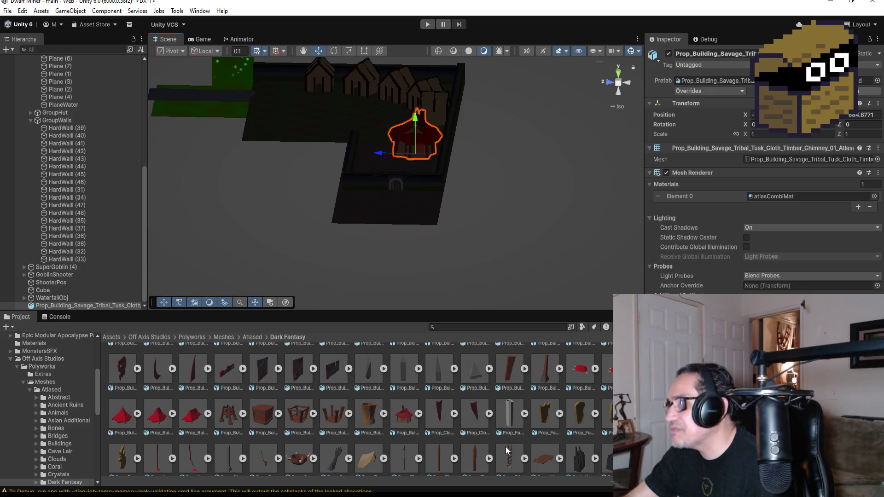
pyautogui.scroll(-1, 542, 433)
pyautogui.scroll(-1, 510, 442)
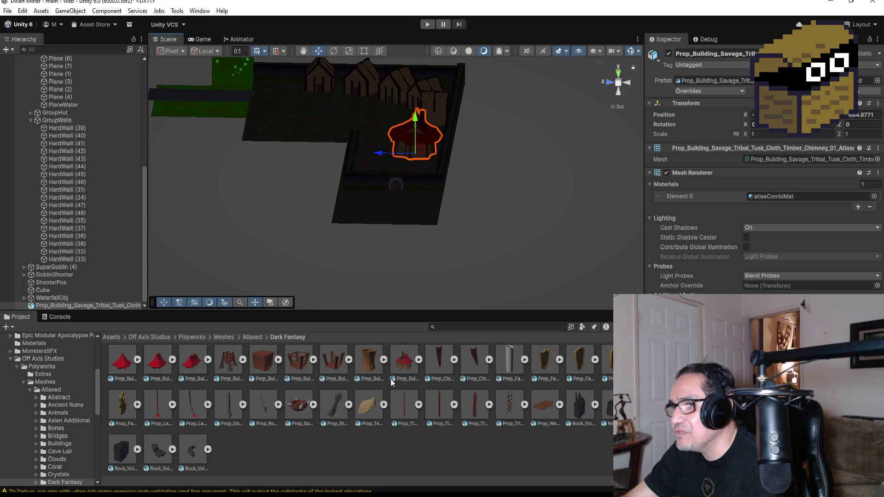
pyautogui.scroll(1, 334, 368)
pyautogui.click(334, 364)
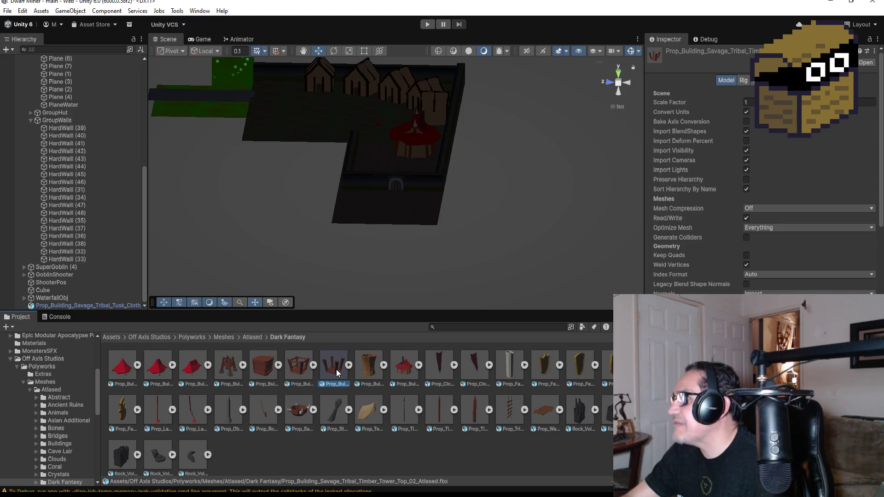
pyautogui.click(367, 368)
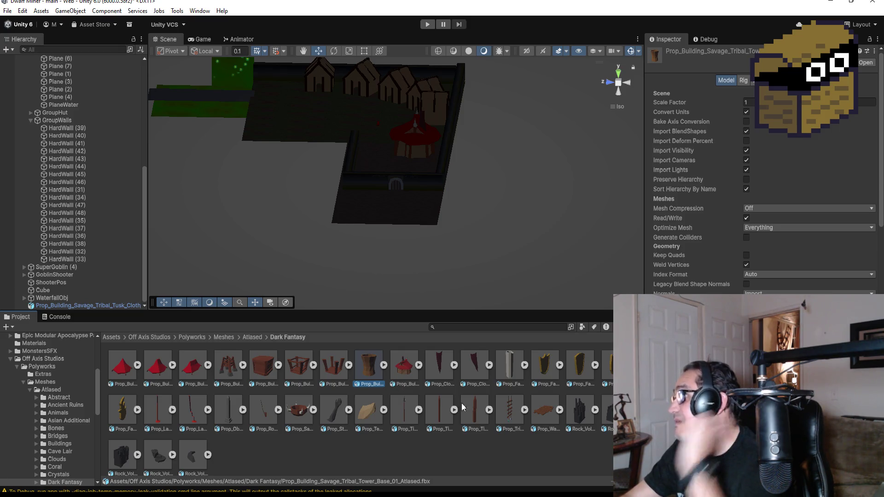
pyautogui.click(549, 368)
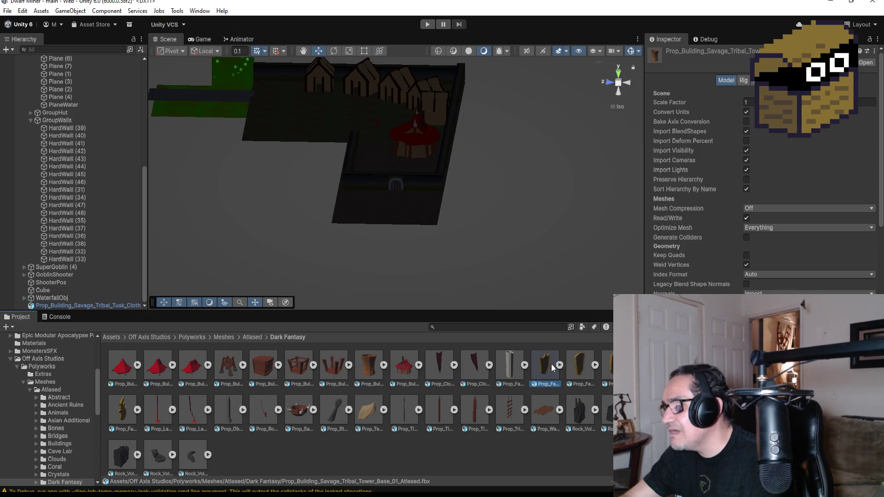
# - Inspect the red roof cloth with bone model and the metal plated wall tile
pyautogui.scroll(2, 574, 371)
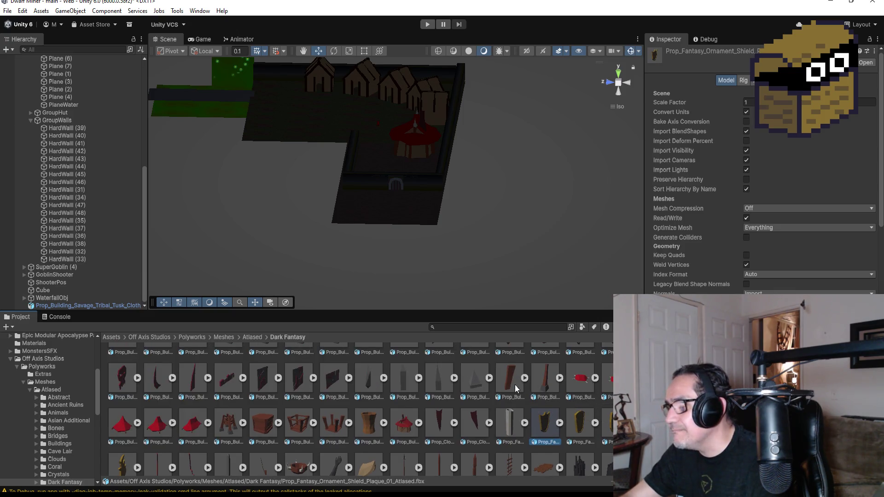
pyautogui.click(577, 380)
pyautogui.click(524, 378)
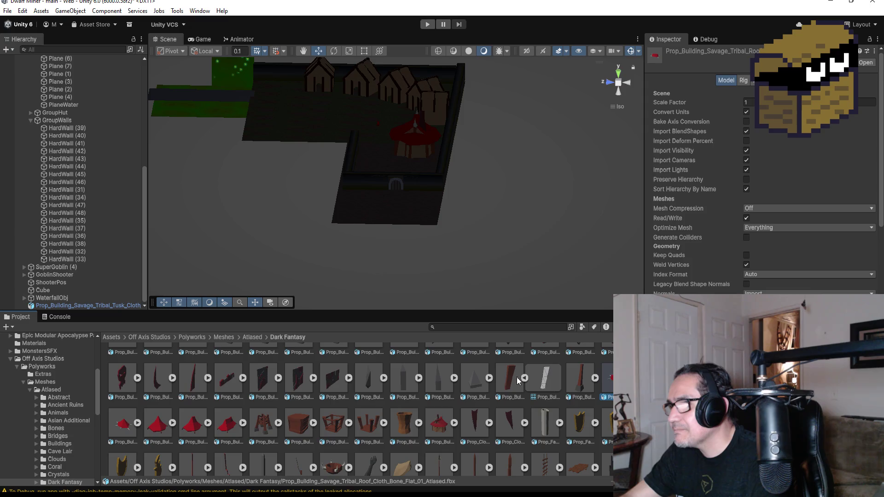
pyautogui.click(524, 379)
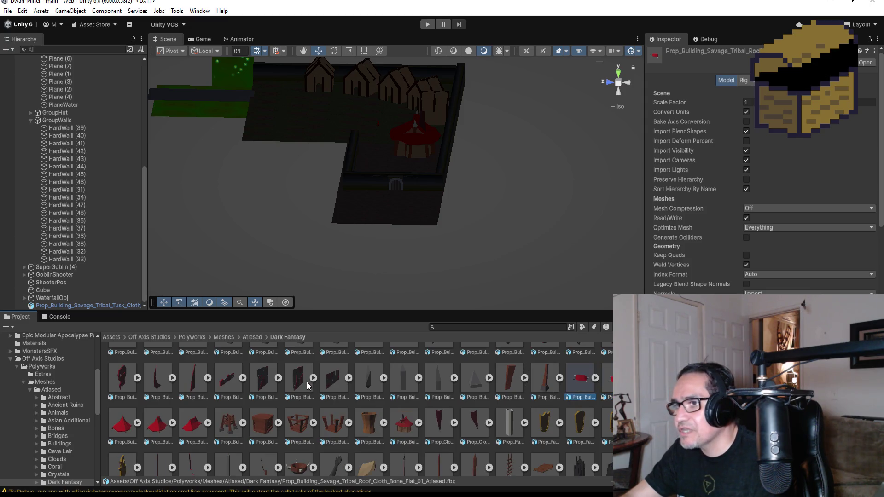
pyautogui.click(297, 380)
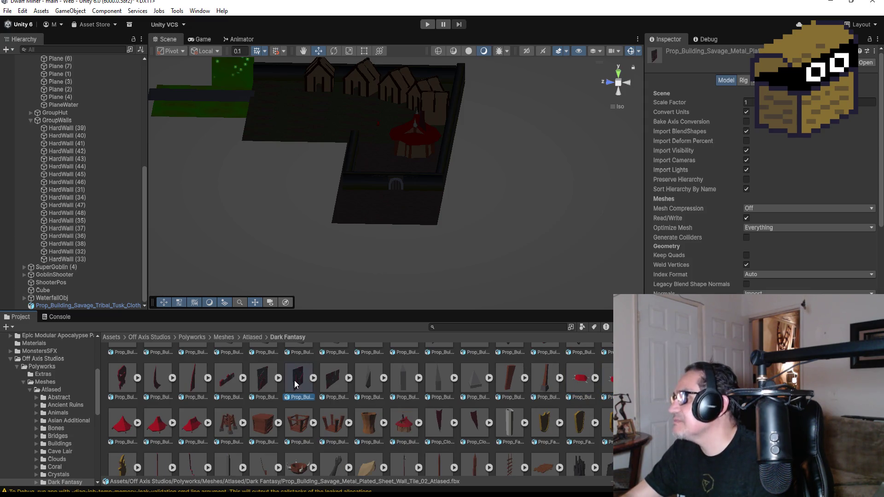
# - Select the placed tribal tent in the scene and frame it
pyautogui.scroll(1, 232, 374)
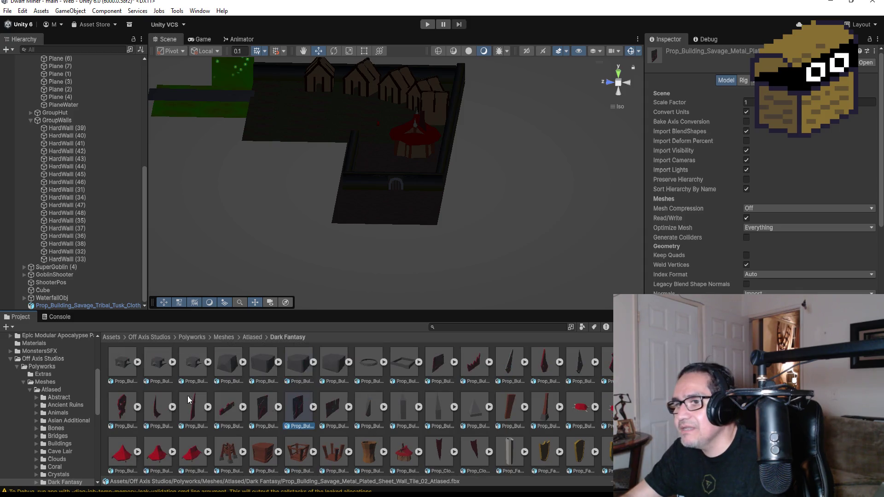
pyautogui.scroll(3, 256, 383)
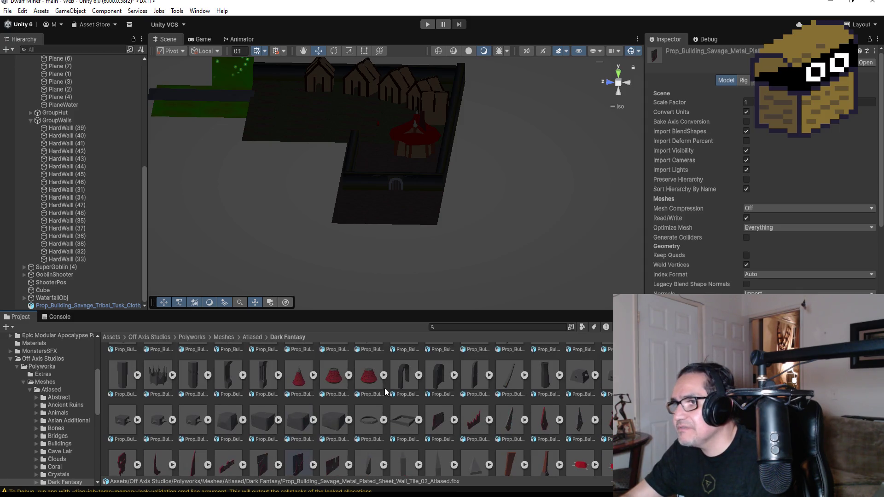
pyautogui.scroll(1, 415, 389)
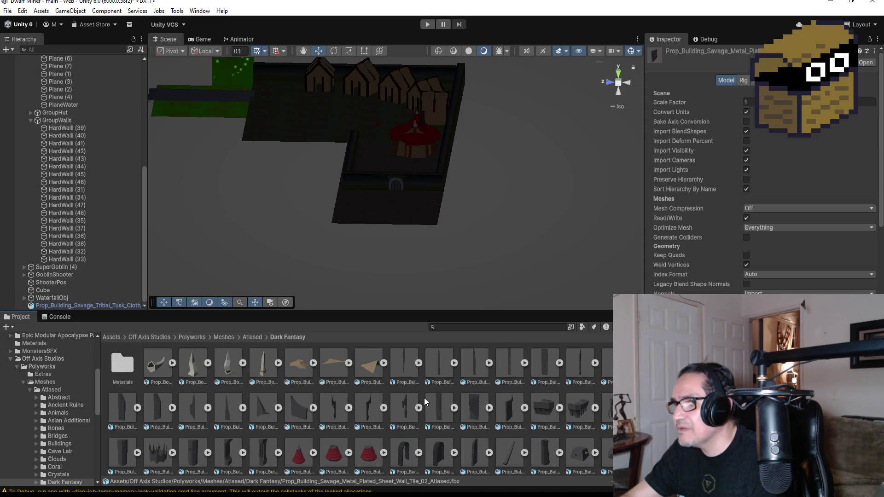
pyautogui.click(416, 134)
pyautogui.press('f')
pyautogui.moveTo(452, 243)
pyautogui.mouseDown()
pyautogui.moveTo(587, 180)
pyautogui.moveTo(350, 195)
pyautogui.moveTo(297, 114)
pyautogui.moveTo(358, 191)
pyautogui.moveTo(384, 208)
pyautogui.mouseUp()
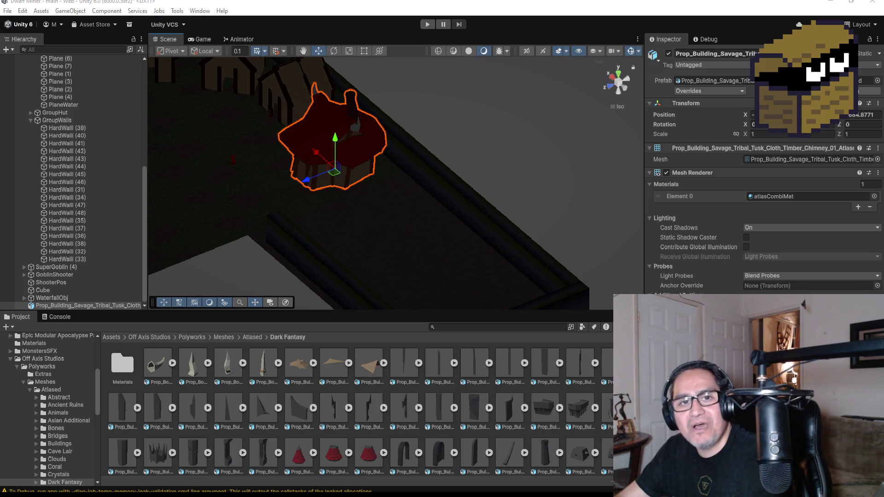
# - Zoom the Scene view in on the tent and enter Play mode to test the village
pyautogui.scroll(3, 377, 170)
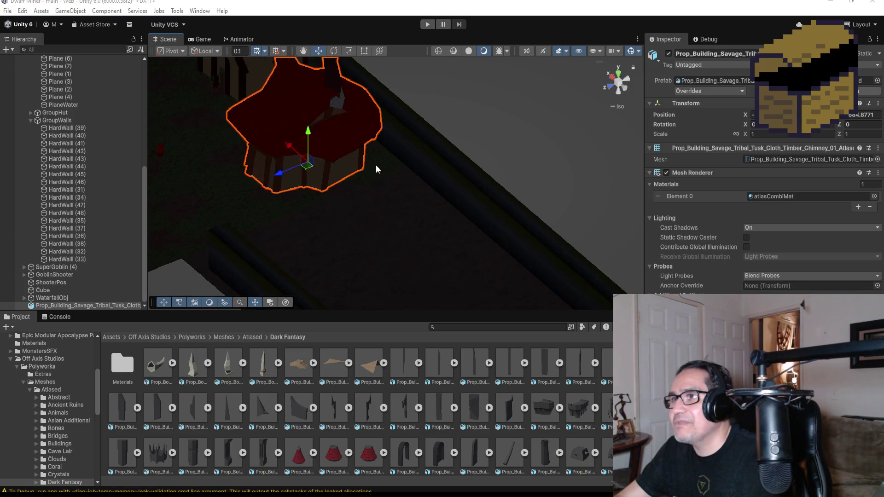
pyautogui.click(427, 23)
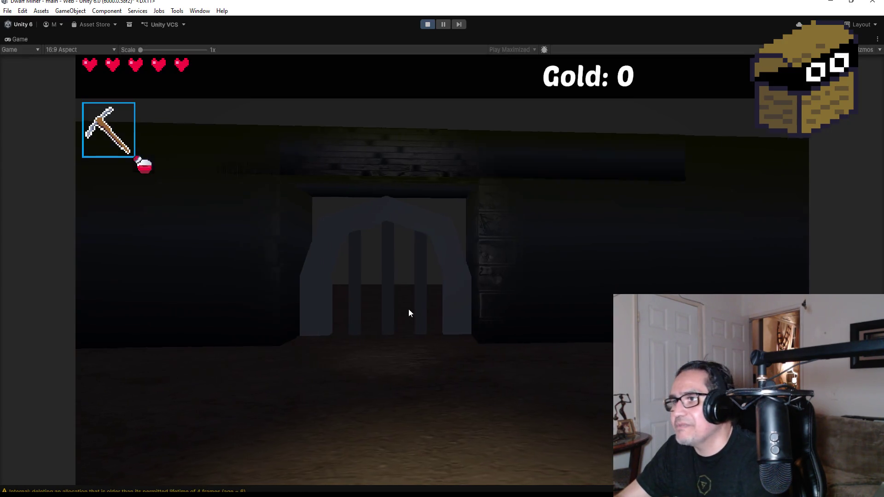
# - Dismiss the settings screen and walk toward the red-roofed tent and courtyard
pyautogui.click(408, 309)
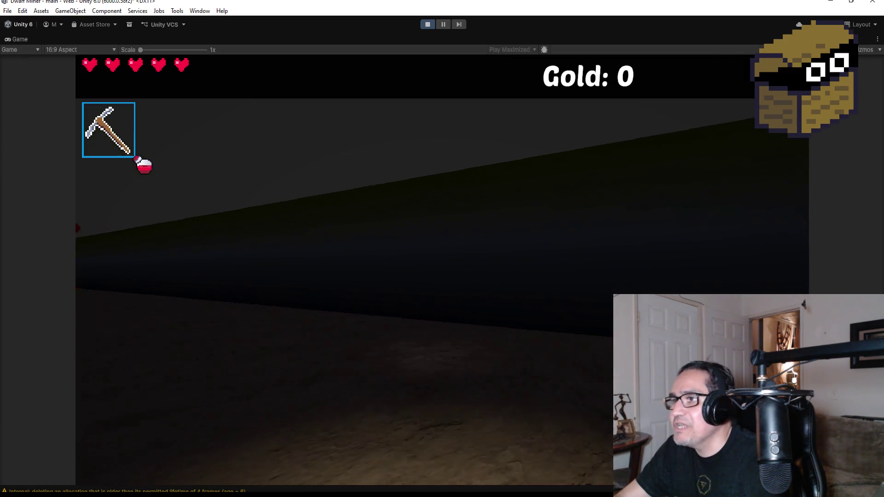
pyautogui.press('w')
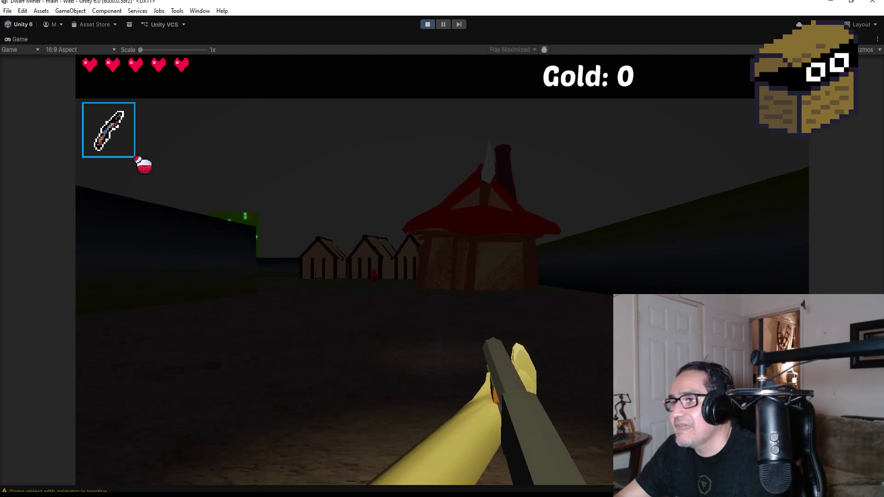
pyautogui.press('w')
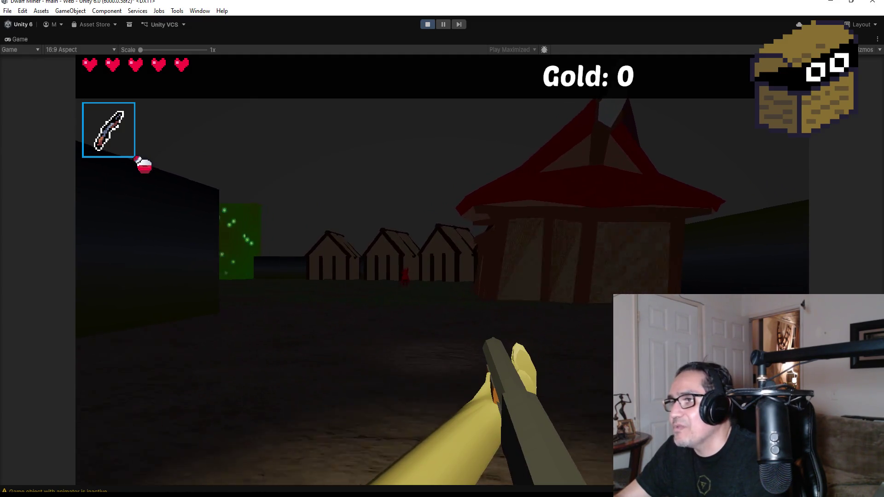
pyautogui.press('w')
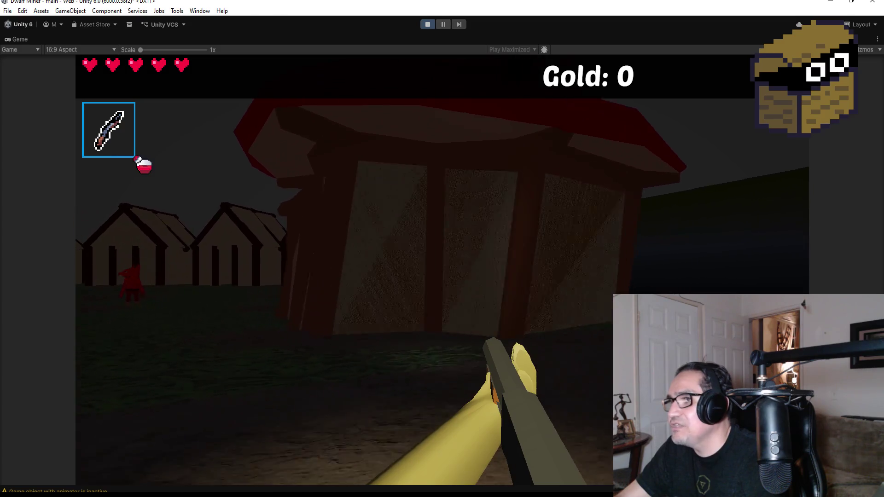
pyautogui.press('w')
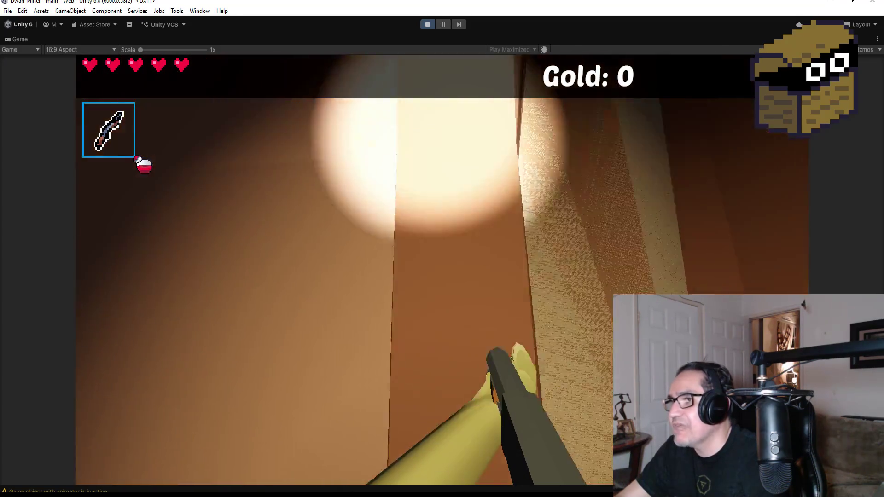
pyautogui.press('w')
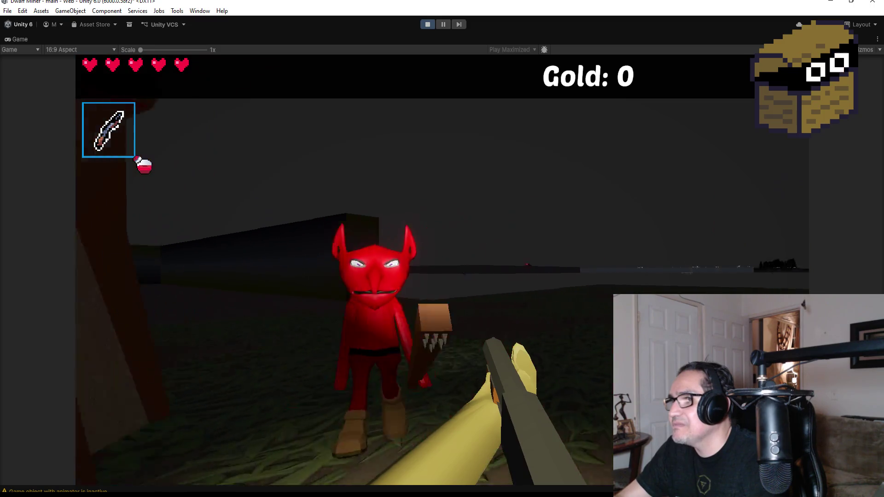
pyautogui.press('w')
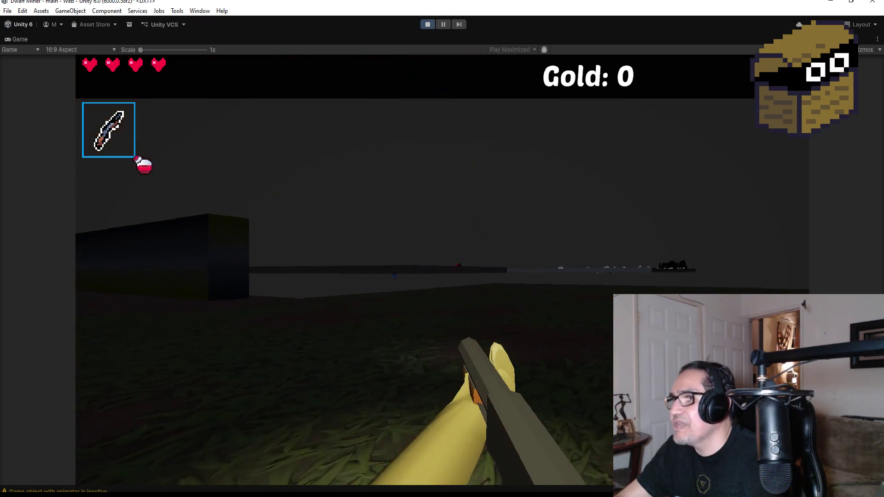
# - Fire repeated fireballs at the attacking red demon
pyautogui.click(442, 270)
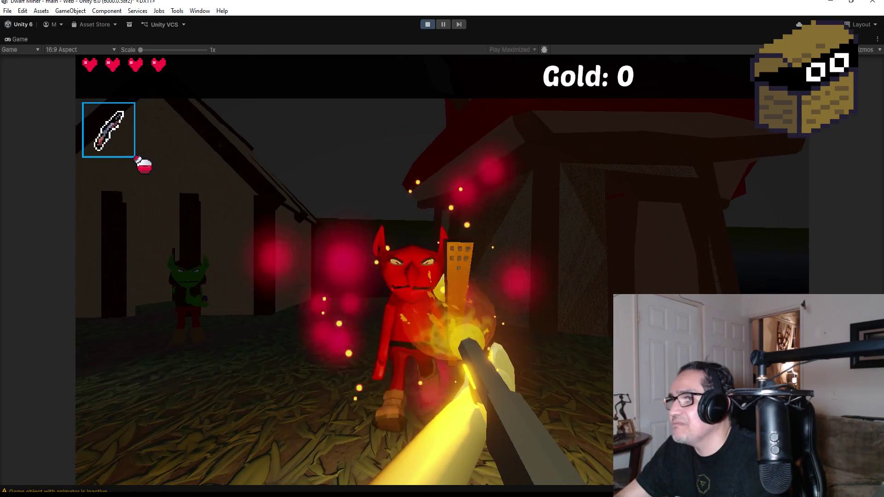
pyautogui.click(442, 271)
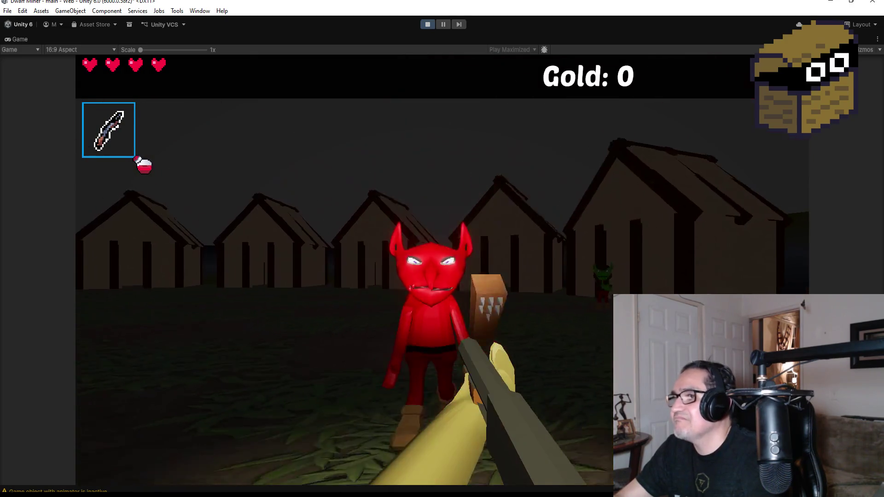
pyautogui.click(442, 271)
pyautogui.click(443, 271)
pyautogui.click(442, 271)
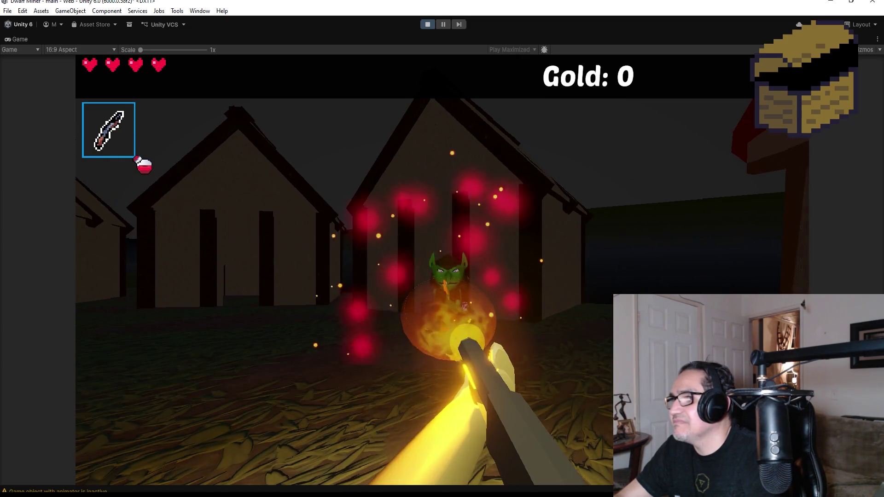
pyautogui.click(442, 271)
pyautogui.click(442, 271)
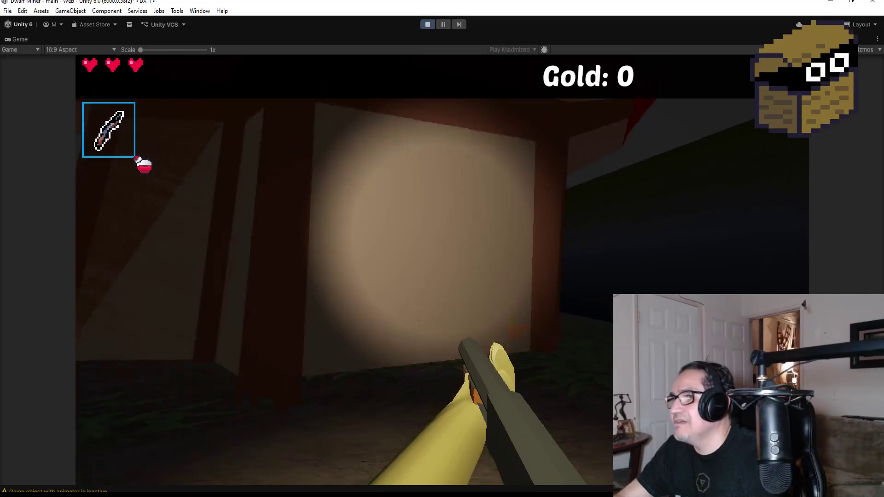
# - Pause the game, stop Play mode, and select the tribal chimney building prop
pyautogui.press('Escape')
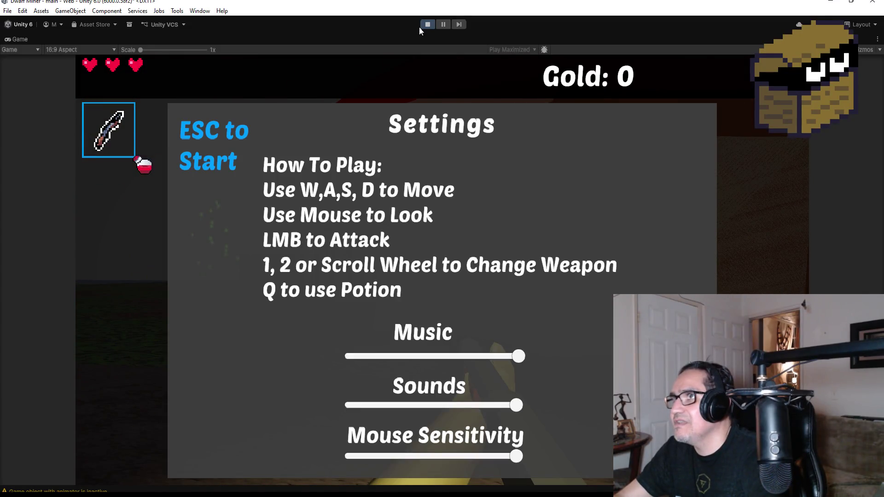
pyautogui.click(427, 25)
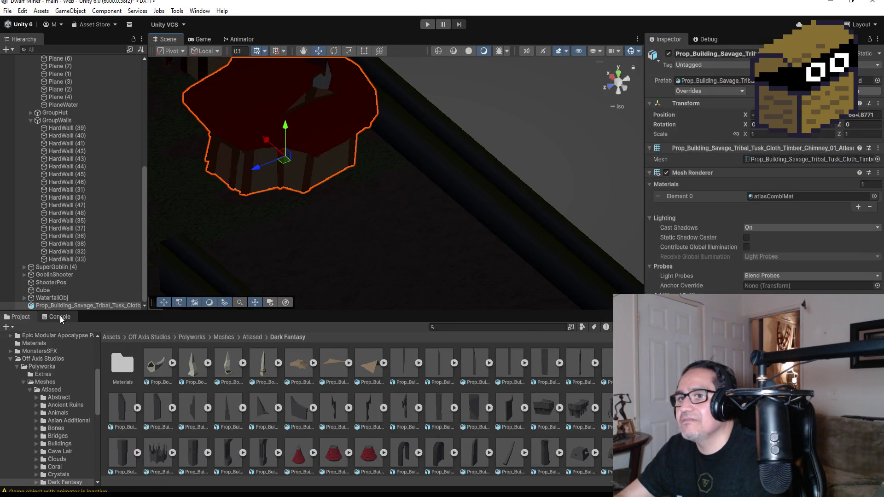
pyautogui.click(69, 305)
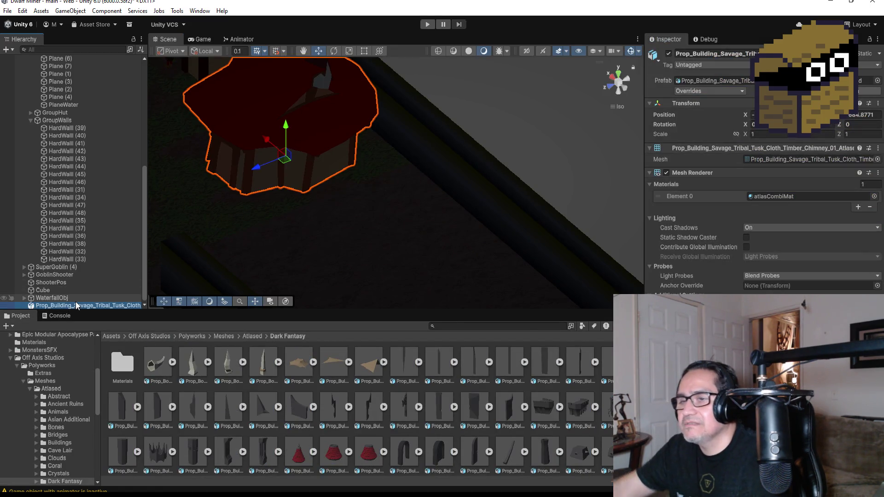
# - Delete the tribal chimney prop and search the Project window for 'wall' assets
pyautogui.press('Delete')
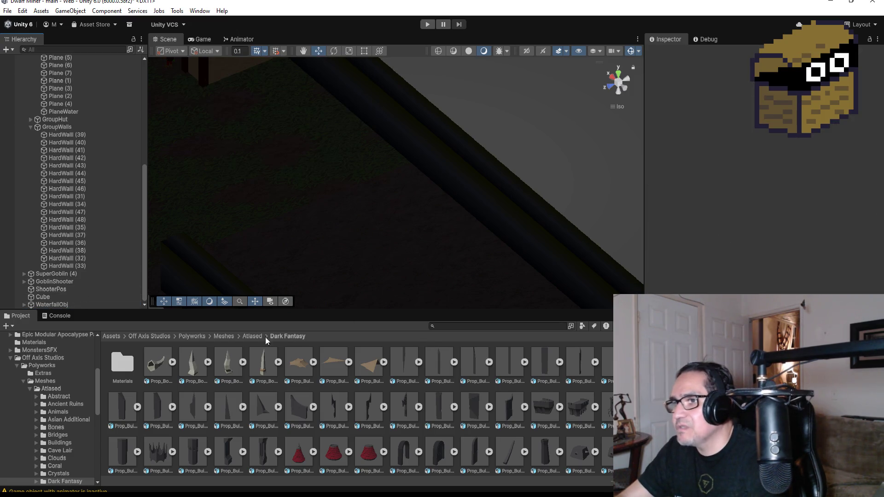
pyautogui.click(252, 337)
pyautogui.click(477, 327)
pyautogui.write('w')
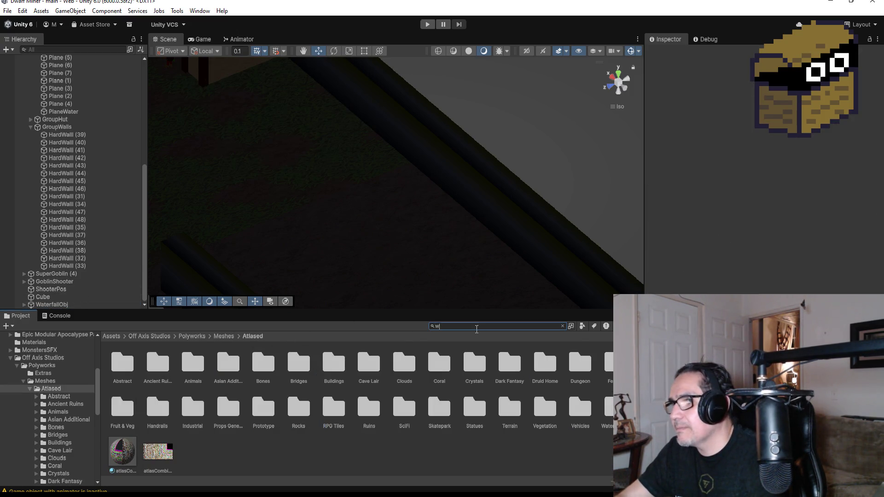
pyautogui.write('all')
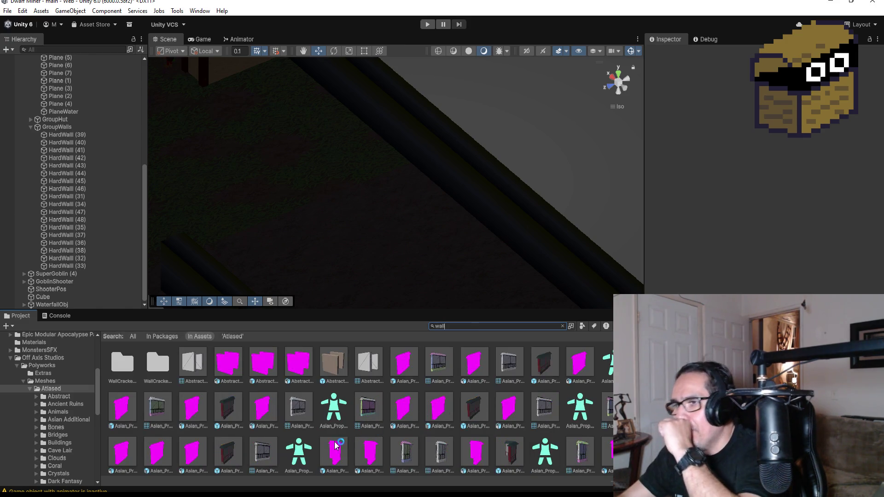
pyautogui.scroll(-3, 322, 406)
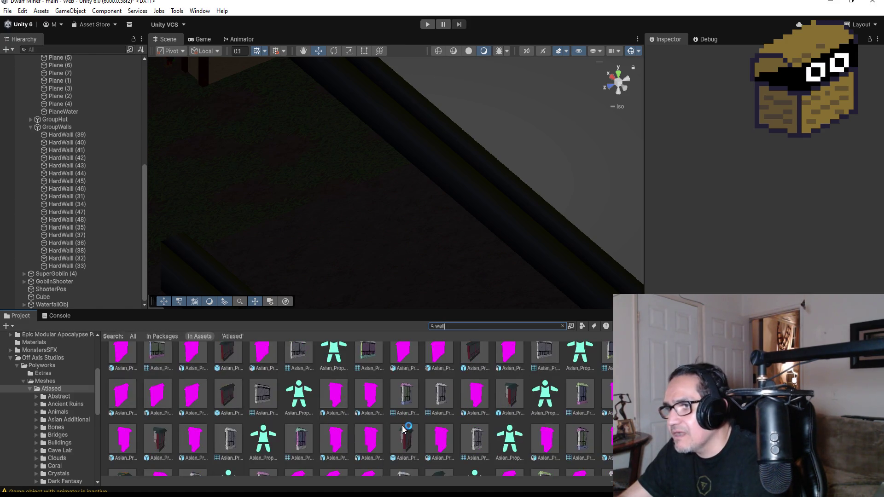
pyautogui.scroll(-2, 447, 428)
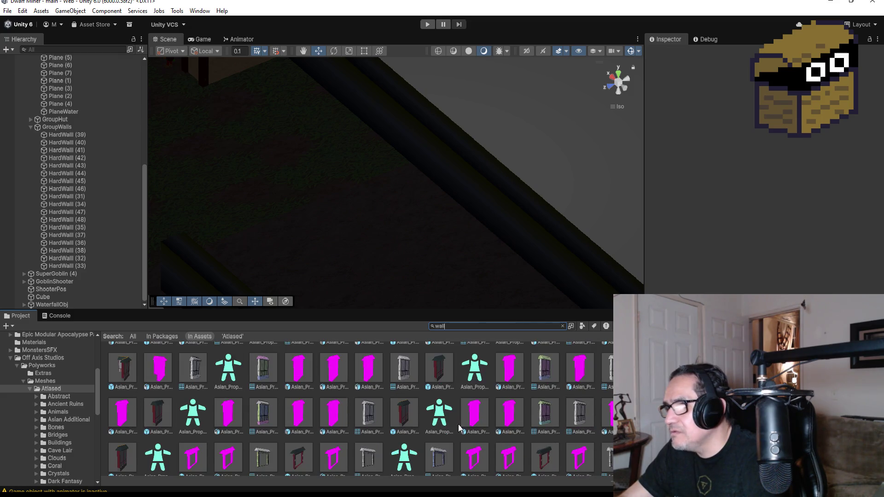
pyautogui.scroll(-2, 464, 428)
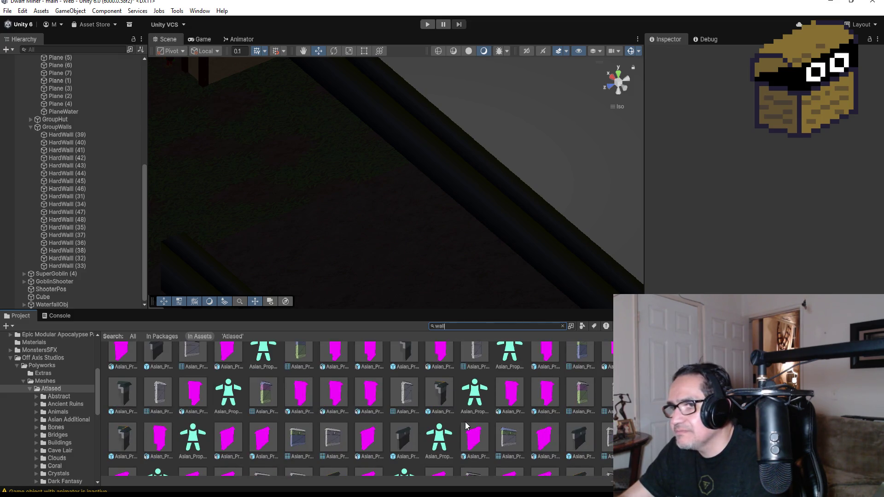
pyautogui.scroll(-4, 465, 424)
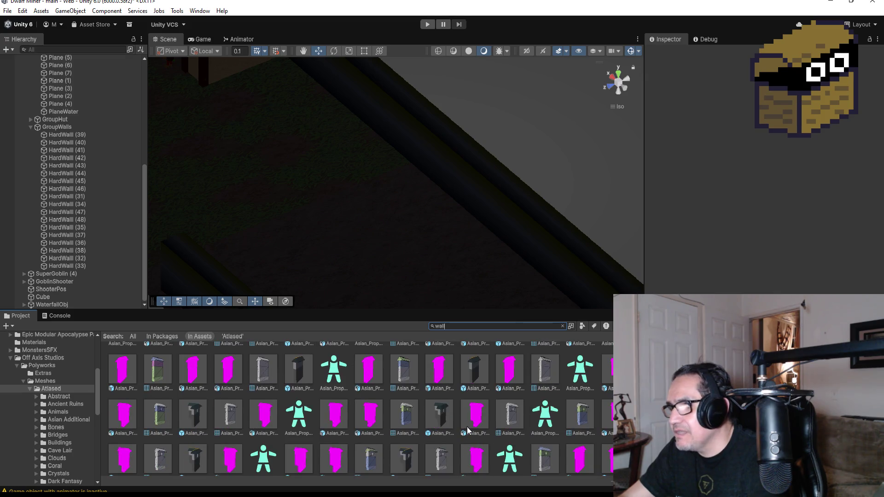
pyautogui.scroll(-3, 470, 427)
pyautogui.scroll(-4, 477, 430)
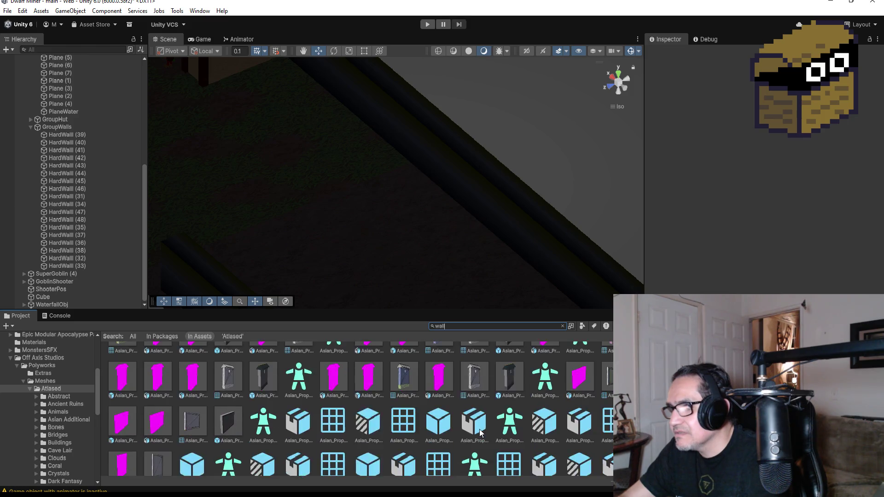
pyautogui.scroll(-4, 479, 432)
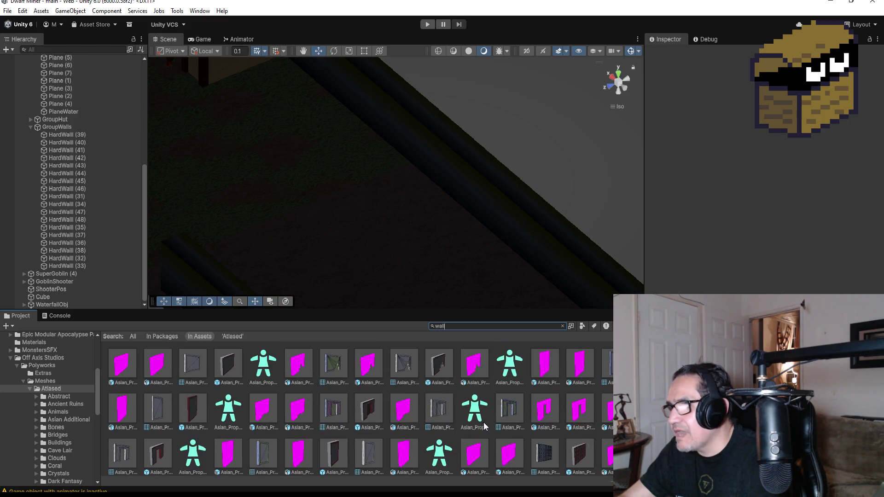
# - Inspect the damaged modular wall prefab, then set the search scope to All and clear it
pyautogui.click(433, 369)
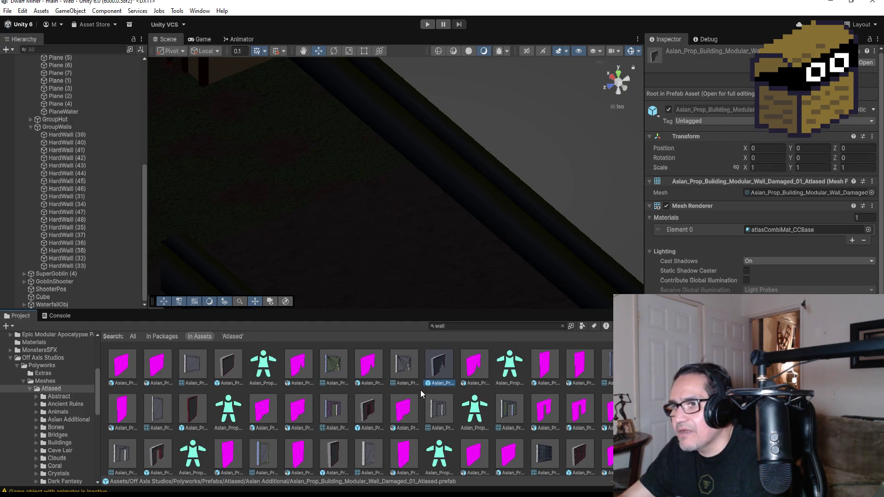
pyautogui.scroll(-3, 424, 435)
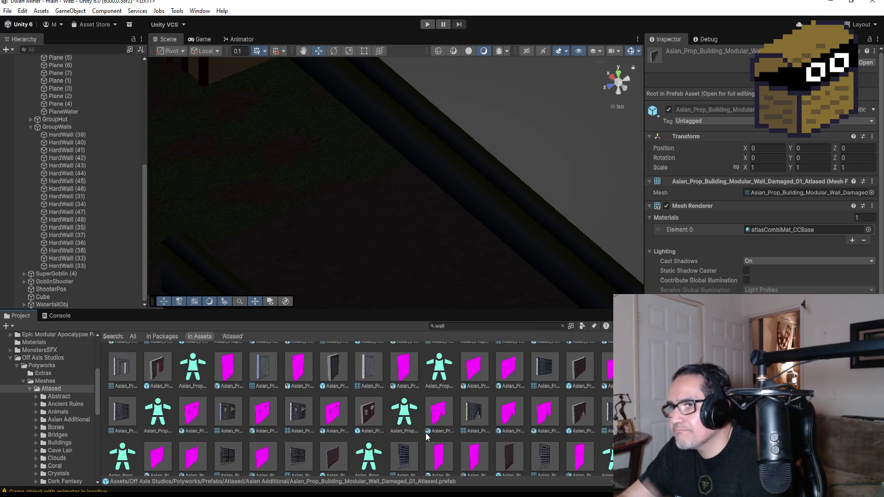
pyautogui.scroll(-3, 443, 421)
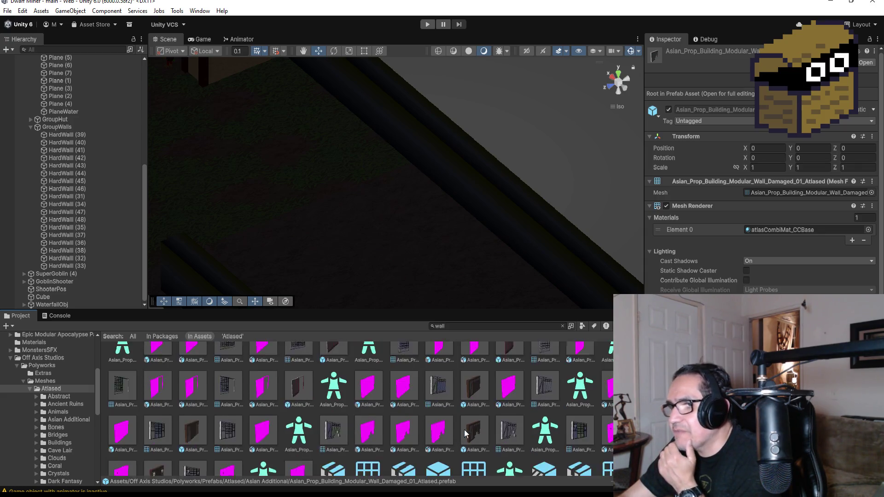
pyautogui.scroll(-1, 465, 432)
pyautogui.scroll(-6, 469, 430)
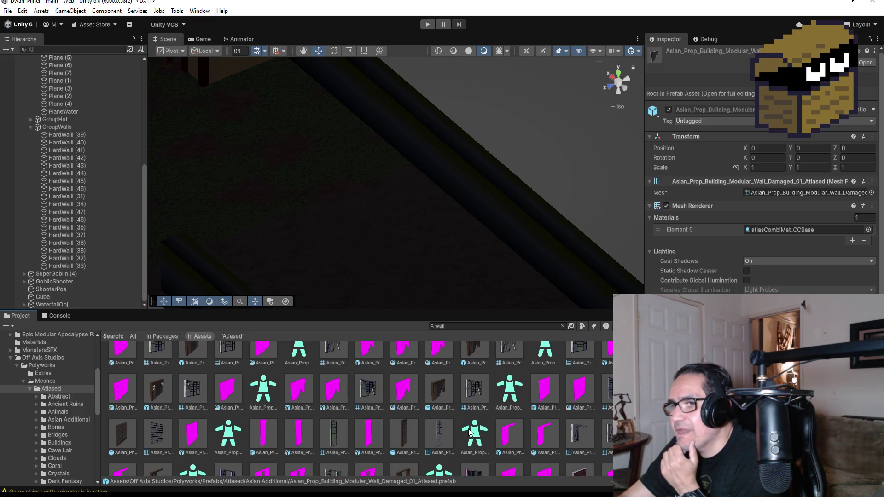
pyautogui.scroll(-5, 476, 429)
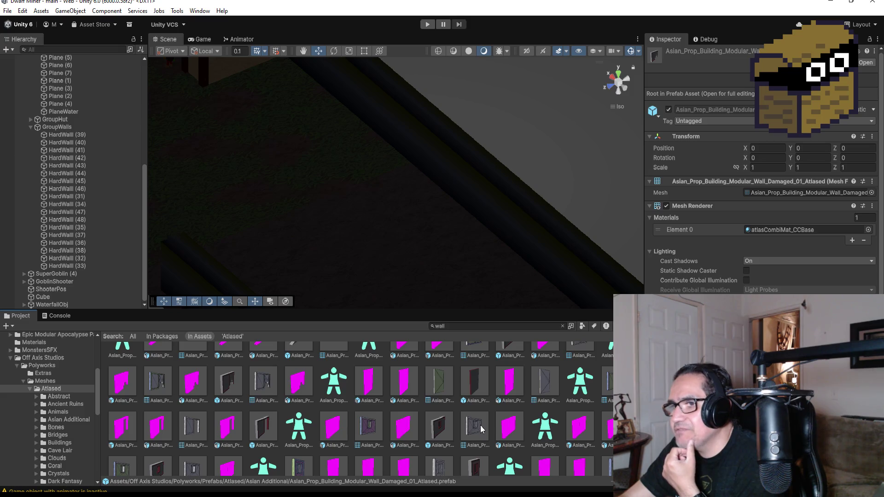
pyautogui.scroll(-4, 480, 425)
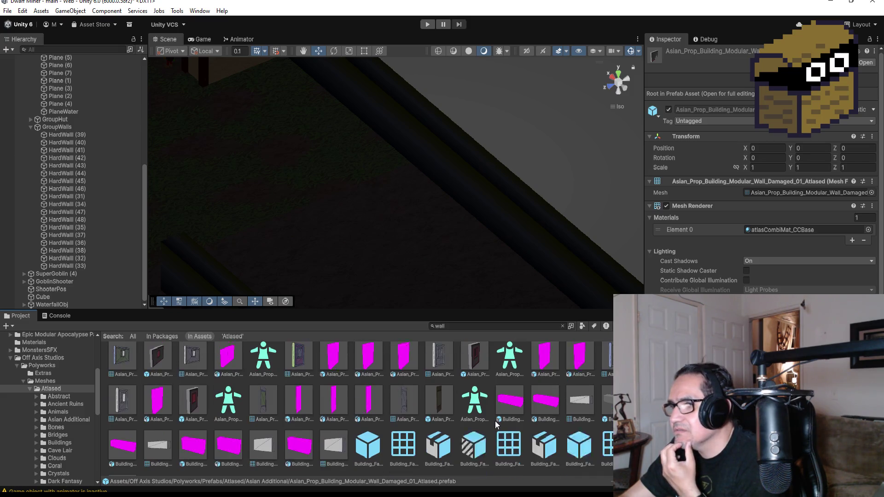
pyautogui.scroll(-6, 495, 421)
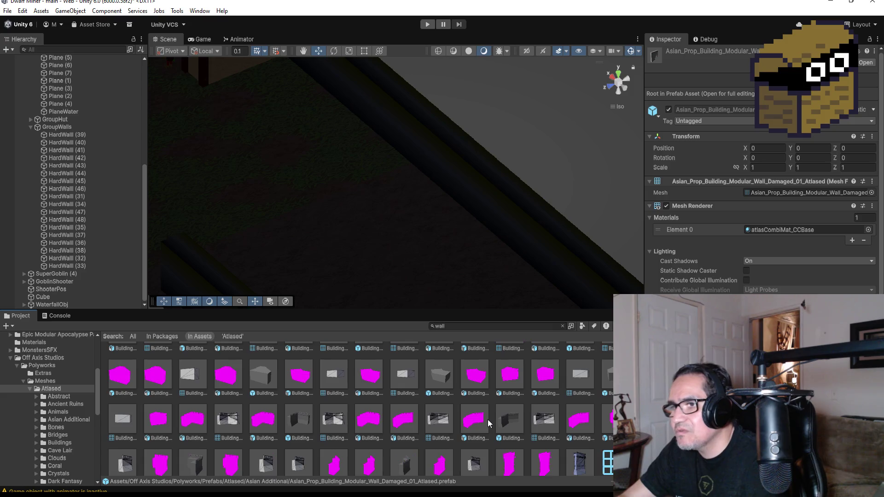
pyautogui.scroll(-10, 484, 422)
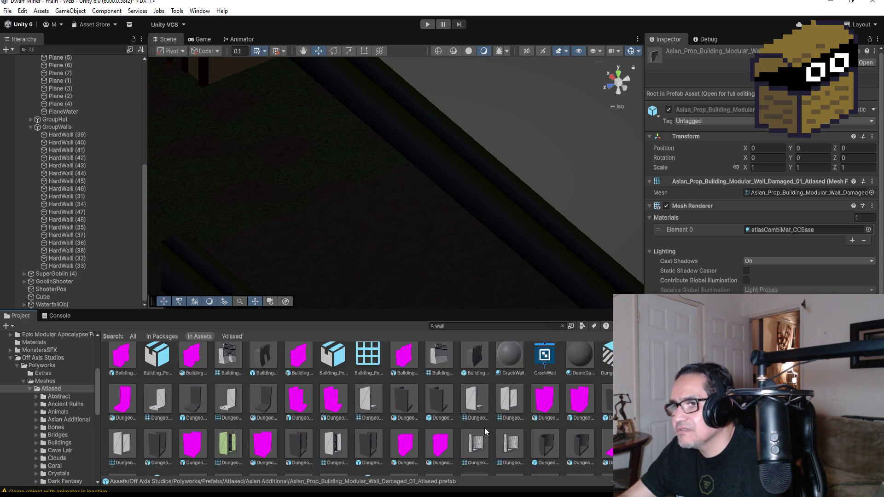
pyautogui.click(132, 336)
pyautogui.click(562, 326)
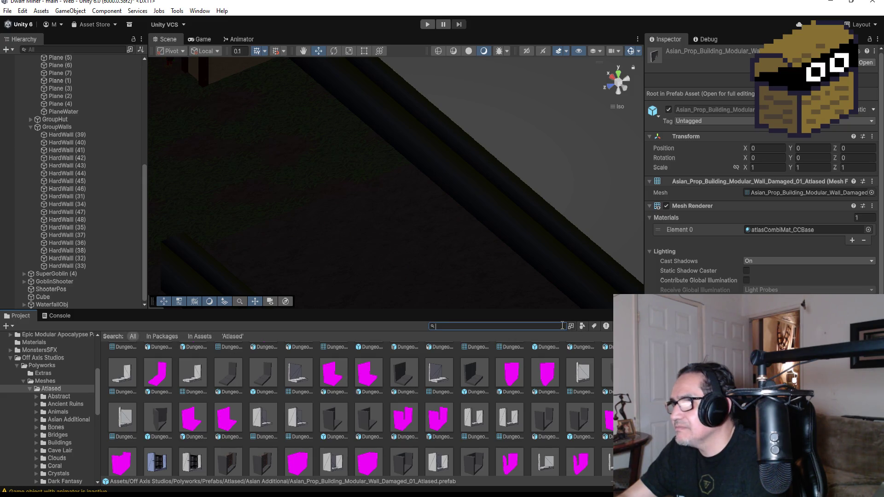
# - Orbit over the walled village floor and return the Project window to the root Assets folder
pyautogui.scroll(-5, 301, 194)
pyautogui.moveTo(342, 184)
pyautogui.mouseDown()
pyautogui.moveTo(297, 146)
pyautogui.moveTo(324, 147)
pyautogui.mouseUp()
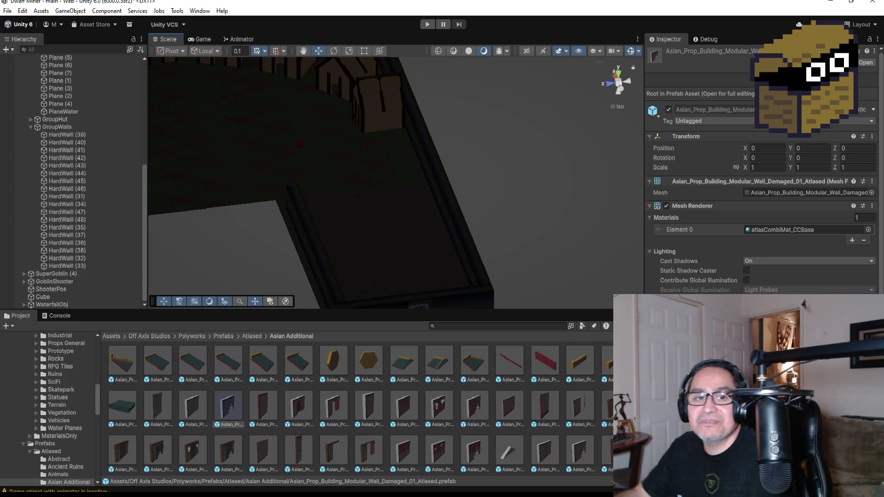
pyautogui.scroll(2, 388, 238)
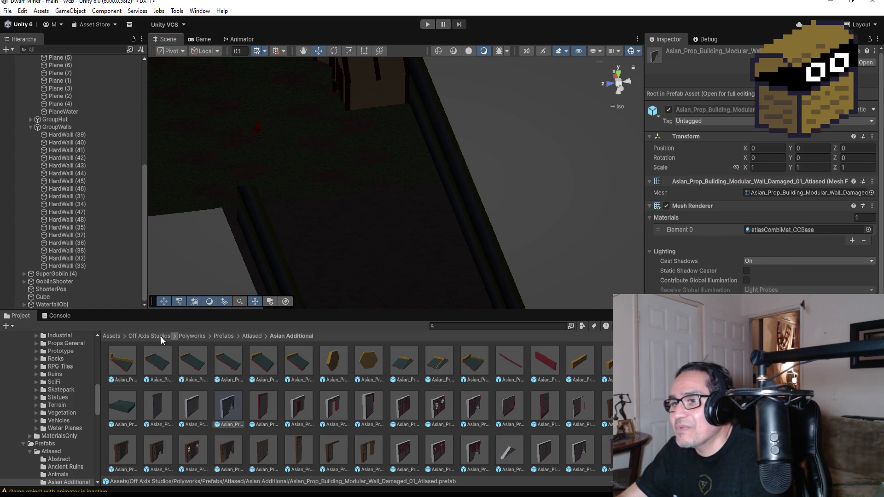
pyautogui.click(116, 337)
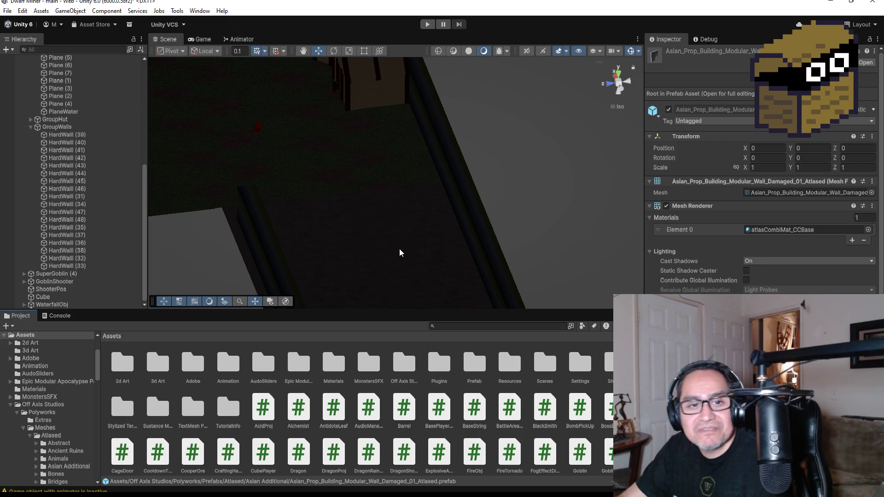
pyautogui.moveTo(442, 239)
pyautogui.keyDown('alt'); pyautogui.mouseDown()
pyautogui.moveTo(432, 203)
pyautogui.moveTo(385, 221)
pyautogui.moveTo(400, 158)
pyautogui.mouseUp(); pyautogui.keyUp('alt')
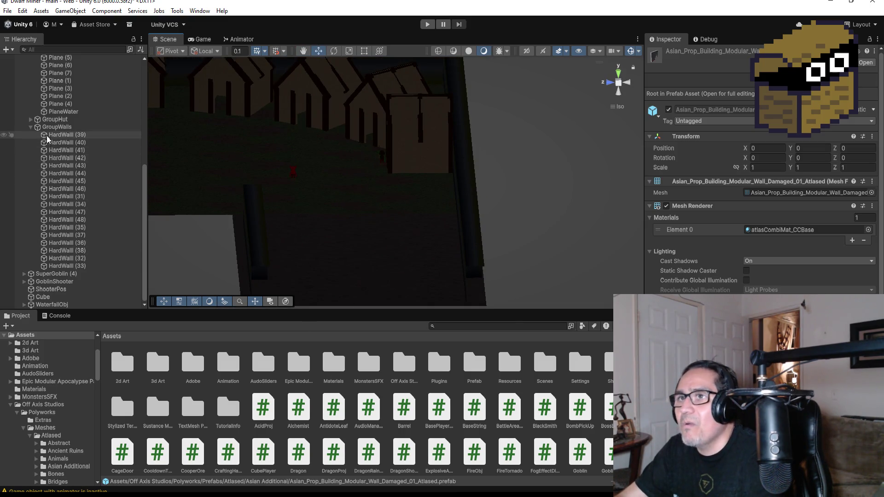
# - Collapse GroupWalls and LevelFive, then inspect MusicBackground, UpgradeManager, Cube and the Prefab folder
pyautogui.click(32, 128)
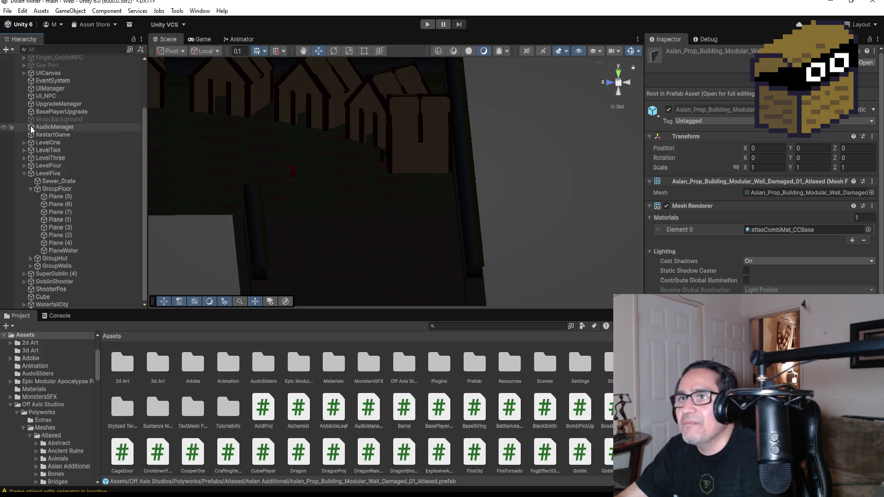
pyautogui.click(24, 174)
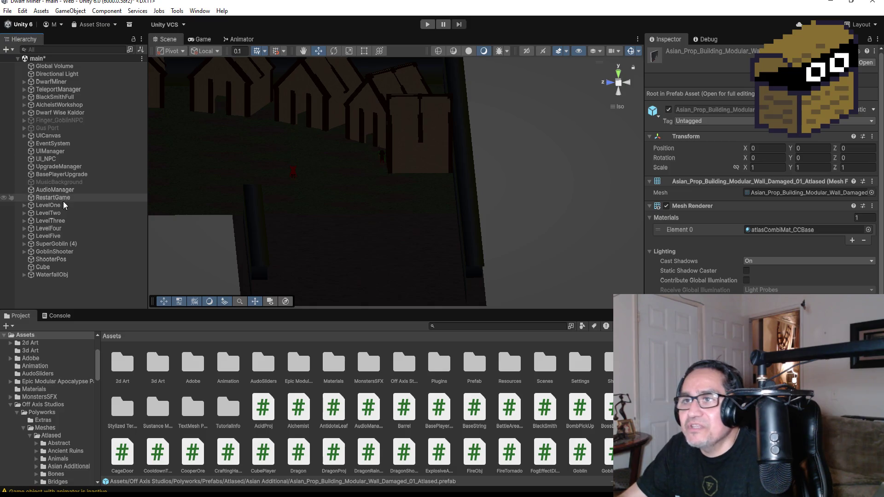
pyautogui.click(69, 183)
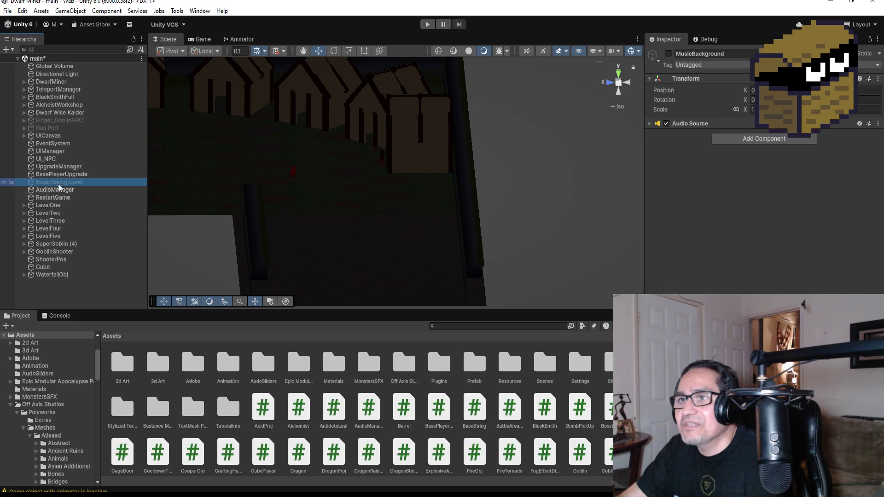
pyautogui.click(58, 168)
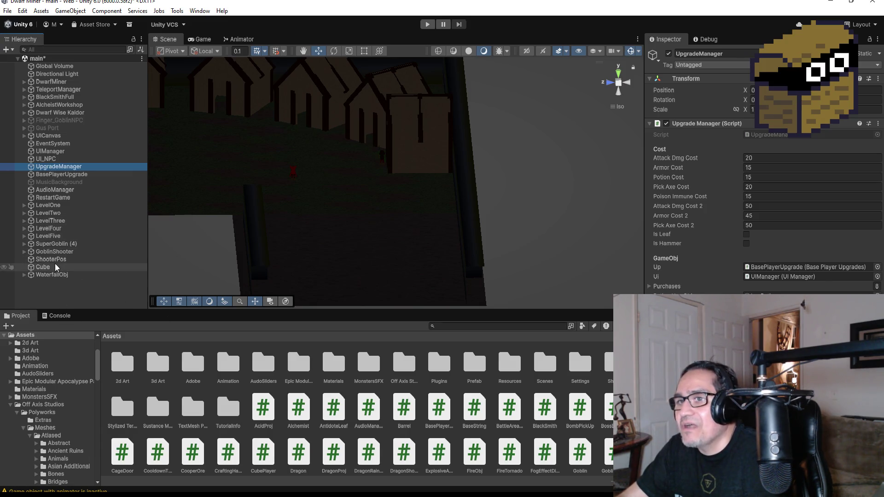
pyautogui.click(55, 259)
pyautogui.click(69, 267)
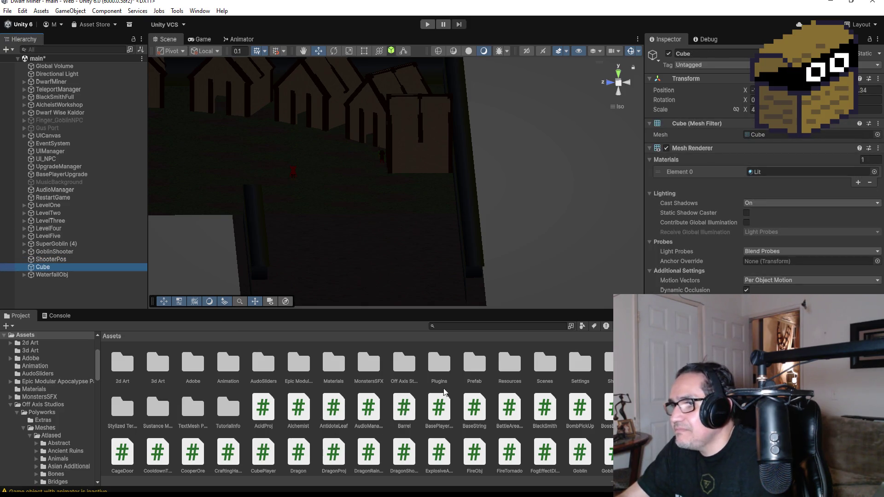
pyautogui.click(475, 364)
pyautogui.scroll(-2, 336, 209)
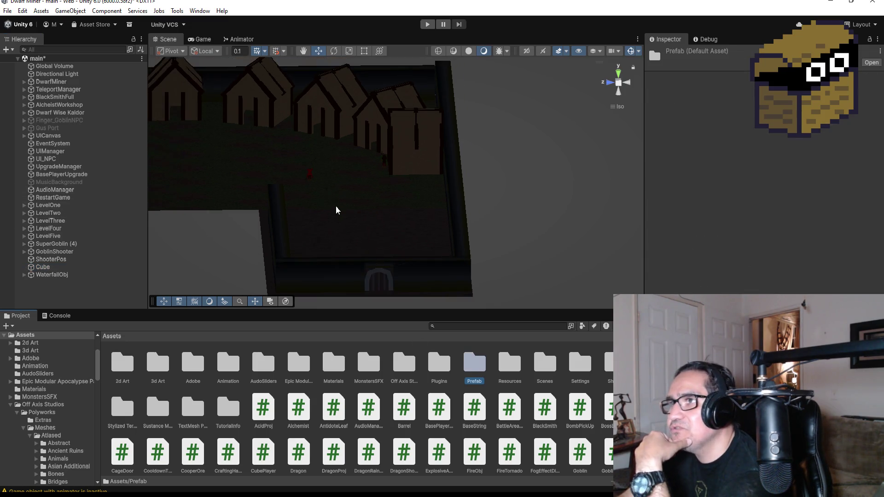
# - Switch the Scene view to Top view over the crate room and zoom out
pyautogui.scroll(-2, 335, 209)
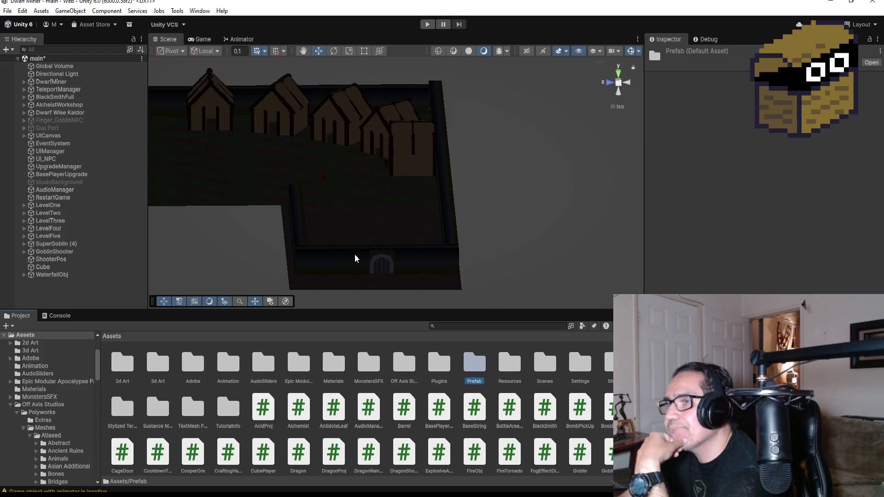
pyautogui.scroll(3, 362, 233)
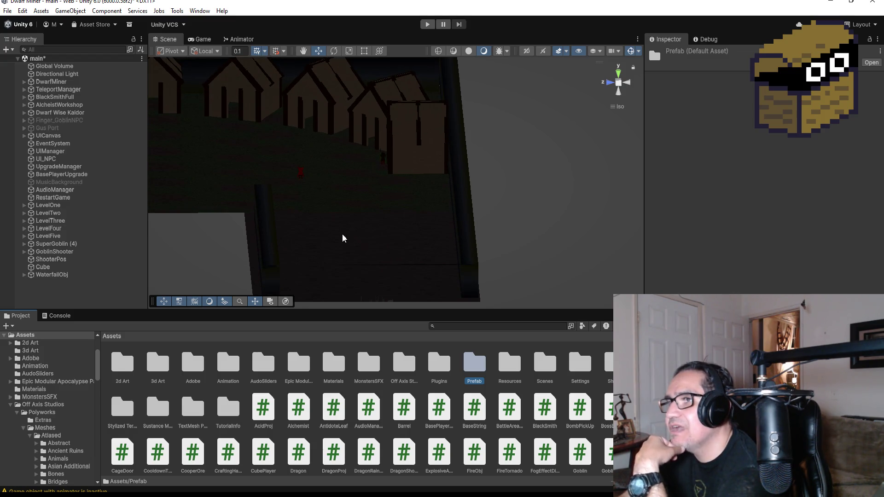
pyautogui.click(620, 75)
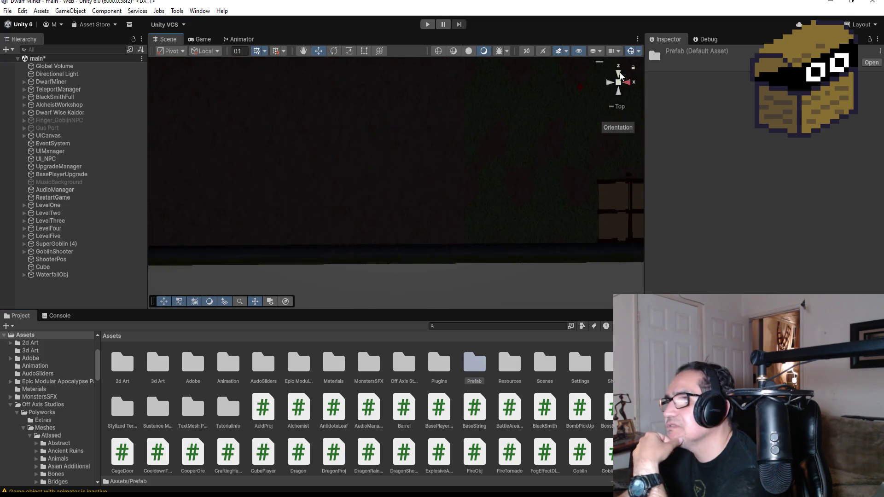
pyautogui.scroll(-3, 358, 184)
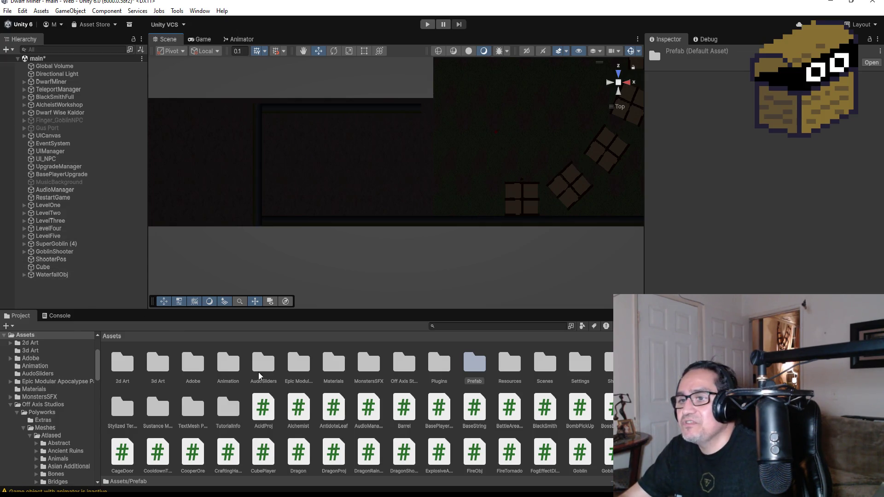
pyautogui.hotkey('ctrl', 'f')
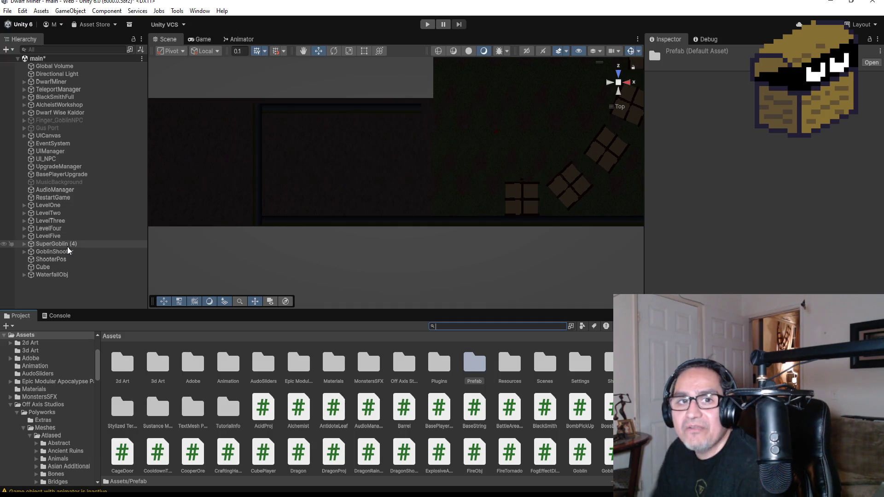
# - Duplicate the lantern and stool beside the AlcheistWorkshop into Lantern (7) and Stool (7)
pyautogui.click(60, 113)
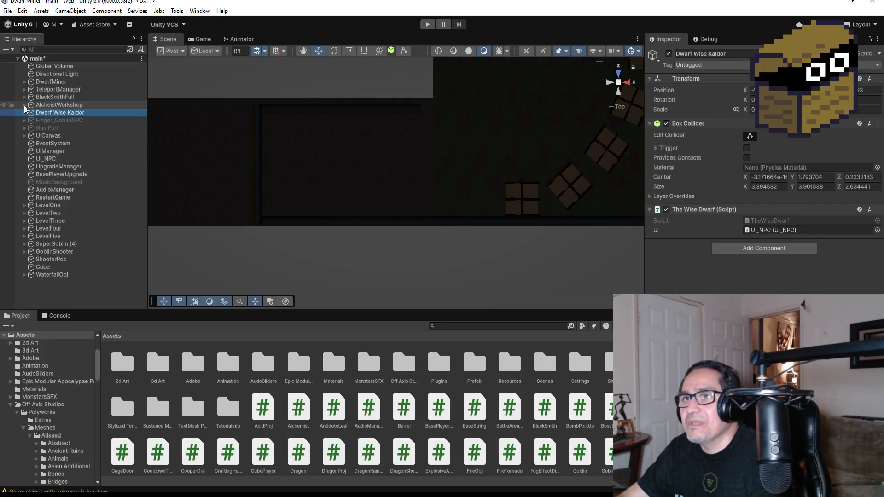
pyautogui.doubleClick(59, 104)
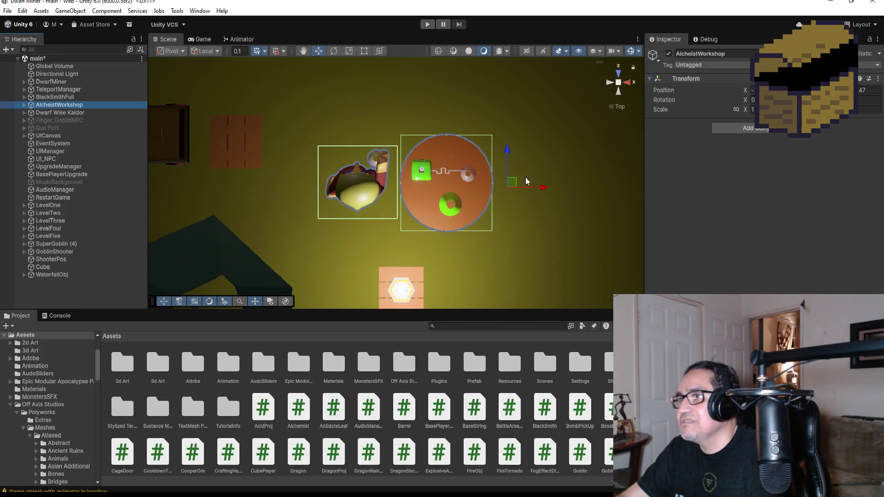
pyautogui.click(405, 257)
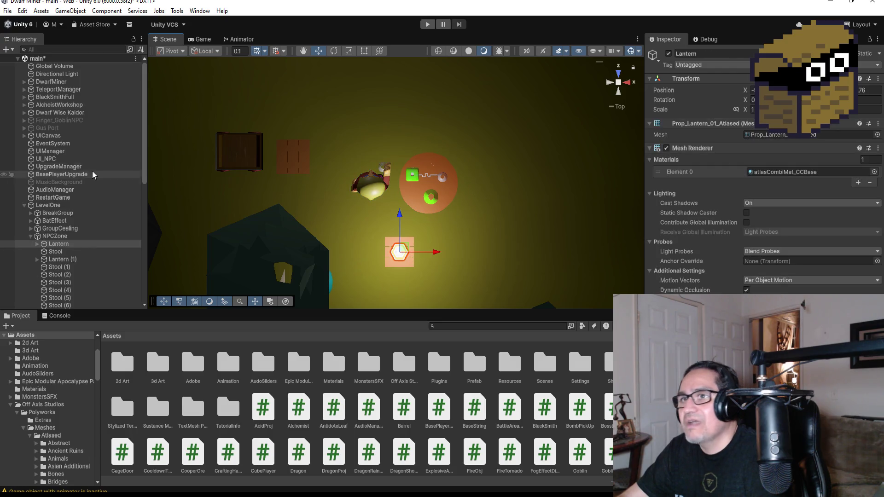
pyautogui.scroll(-5, 40, 171)
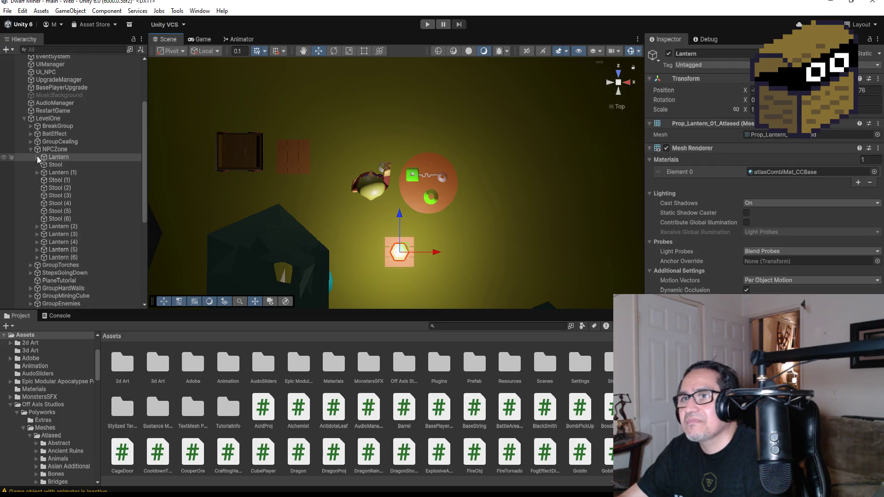
pyautogui.click(63, 164)
pyautogui.keyDown('ctrl'); pyautogui.click(64, 160); pyautogui.keyUp('ctrl')
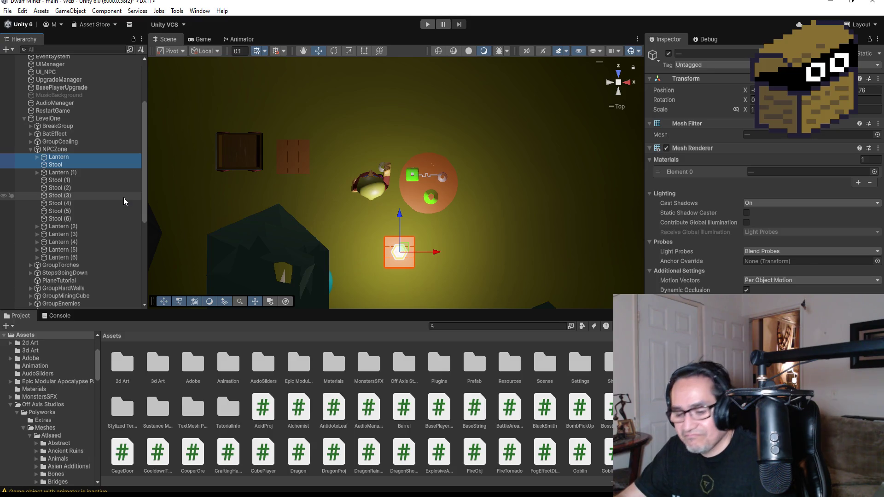
pyautogui.hotkey('ctrl', 'd')
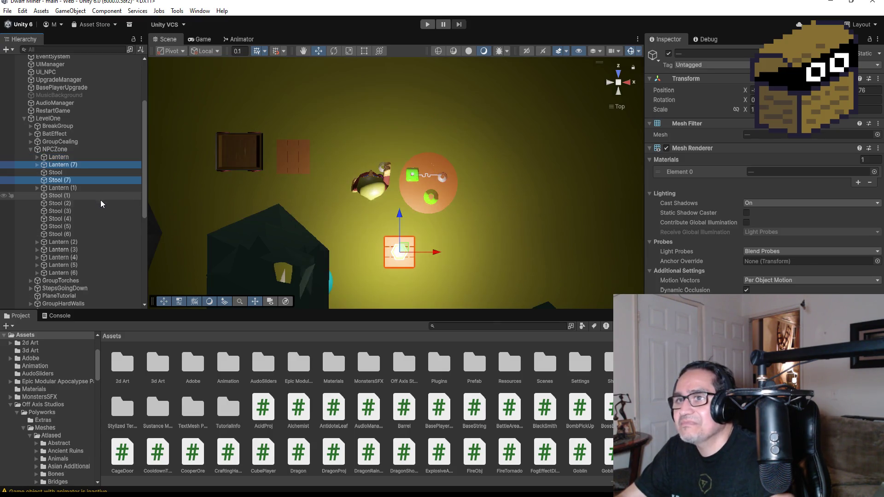
# - Drag Lantern (7) and Stool (7) out of NPCZone to the bottom of the scene's root list
pyautogui.moveTo(60, 165); pyautogui.dragTo(59, 158)
pyautogui.scroll(3, 95, 175)
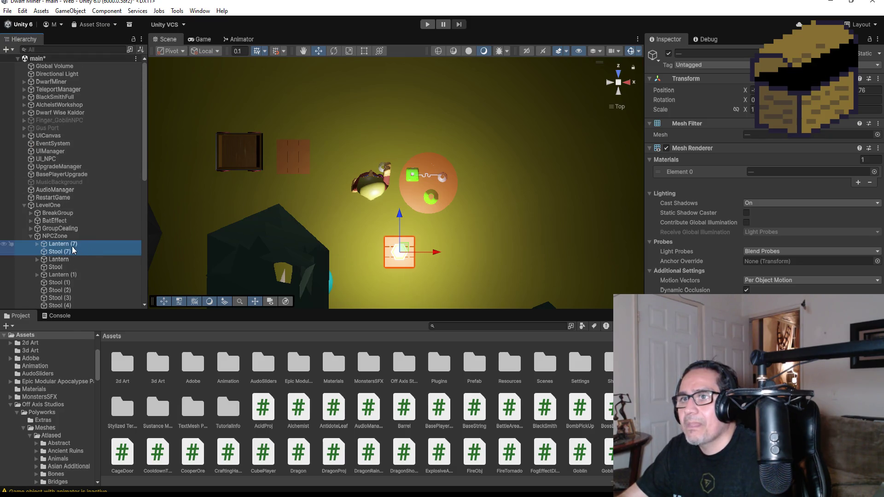
pyautogui.moveTo(65, 246)
pyautogui.mouseDown()
pyautogui.moveTo(67, 152)
pyautogui.moveTo(47, 135)
pyautogui.mouseUp()
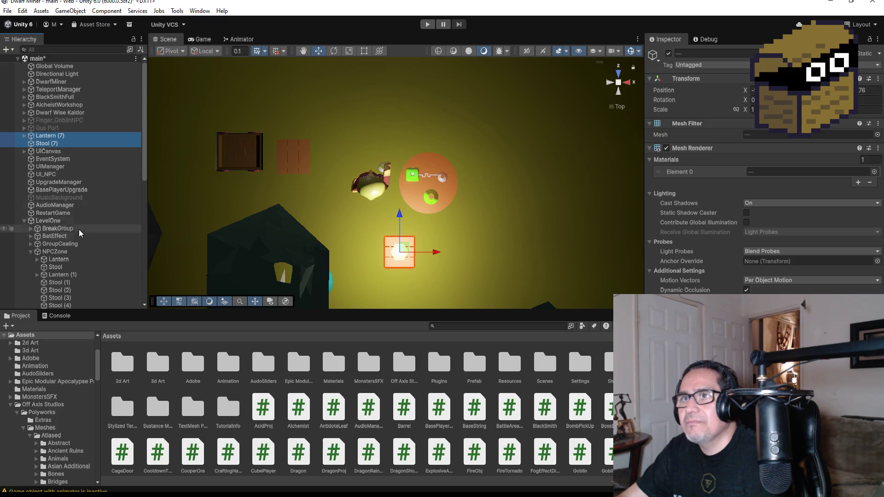
pyautogui.click(25, 221)
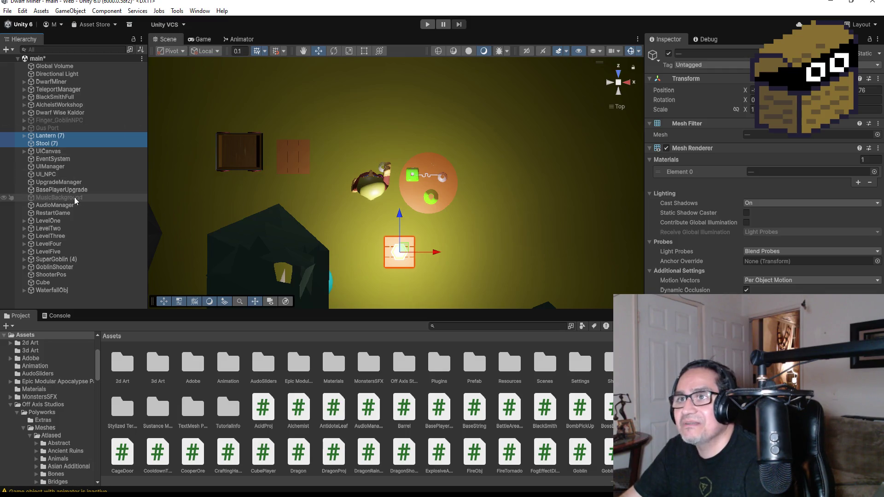
pyautogui.moveTo(55, 139); pyautogui.dragTo(66, 297)
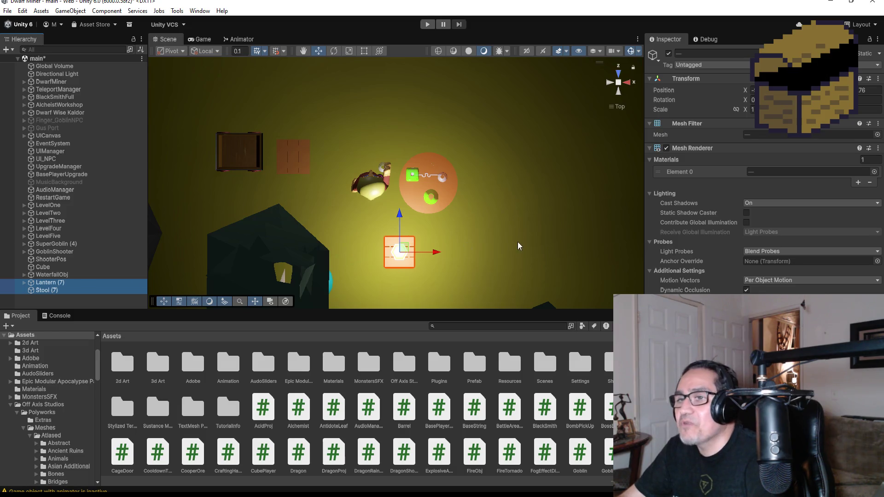
# - Move the lantern and stool copies down to the lowest level area and frame them
pyautogui.scroll(-10, 517, 242)
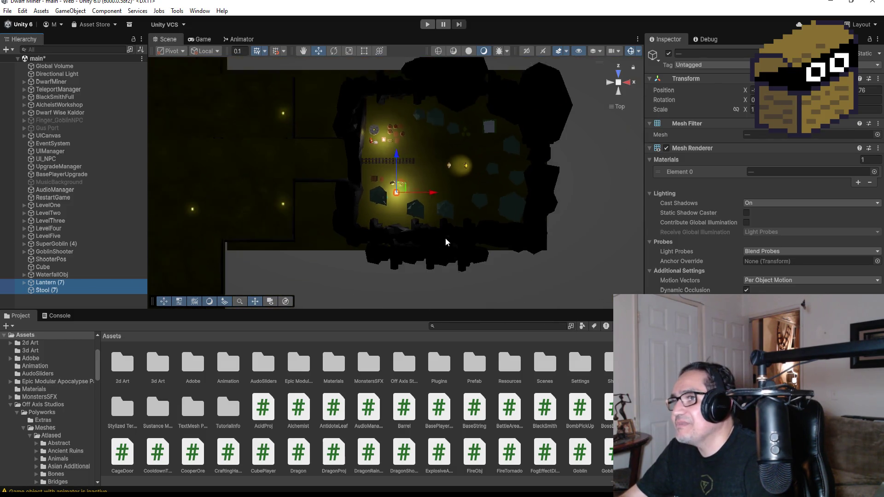
pyautogui.scroll(-8, 446, 241)
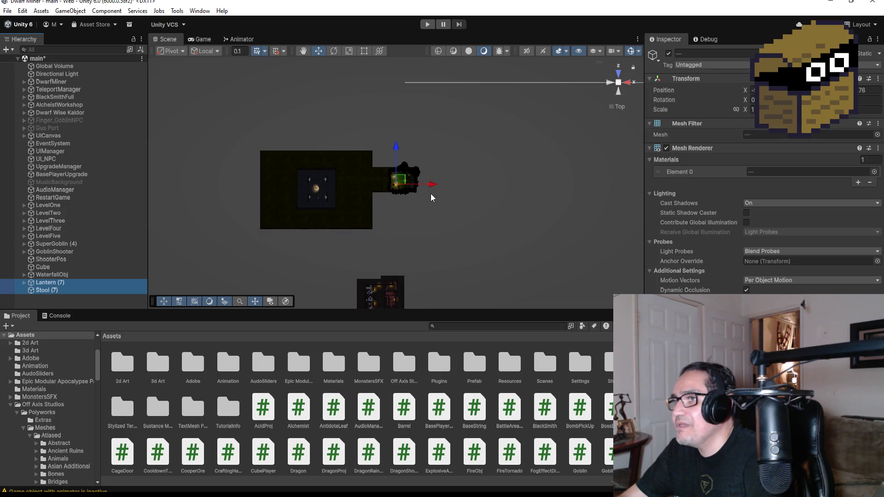
pyautogui.scroll(-8, 431, 197)
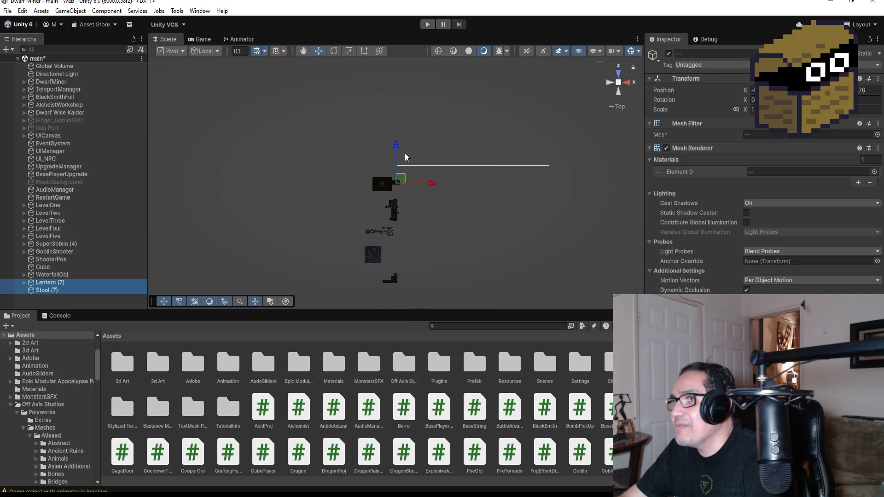
pyautogui.moveTo(397, 147); pyautogui.dragTo(399, 248)
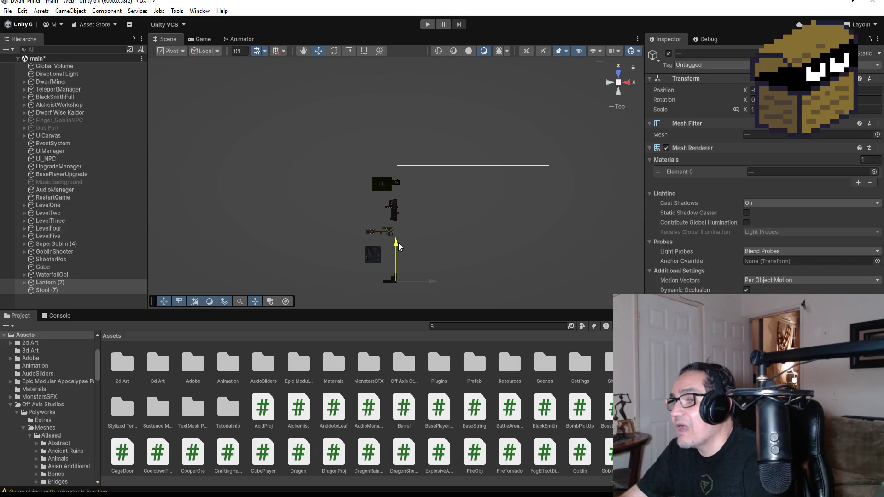
pyautogui.scroll(2, 443, 293)
pyautogui.moveTo(439, 302); pyautogui.dragTo(428, 300)
pyautogui.press('f')
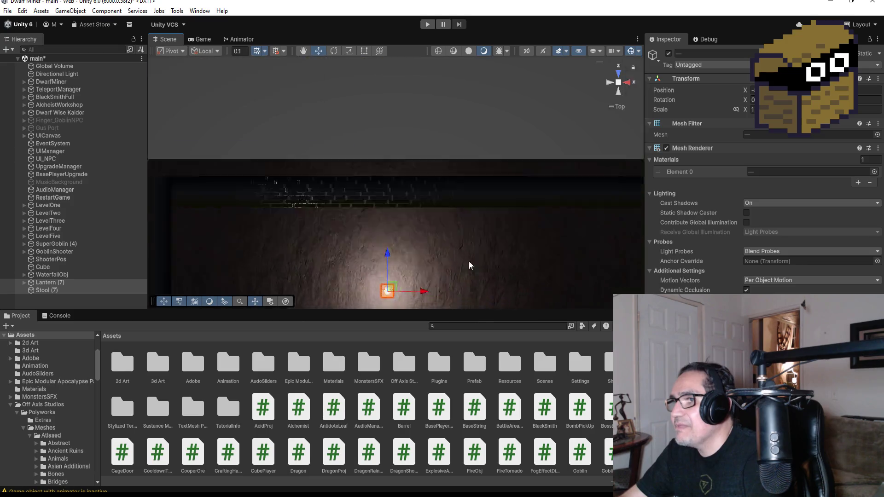
# - Slide the lantern right inside the room and frame it from an angled view
pyautogui.scroll(-5, 458, 175)
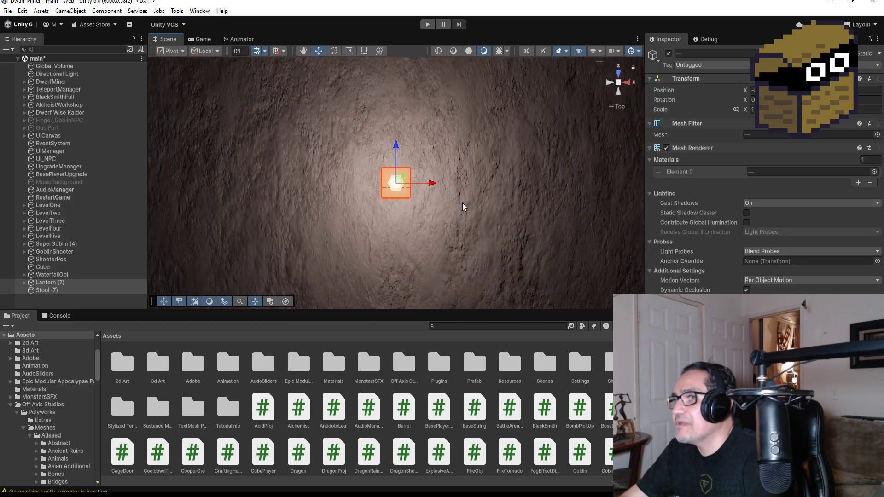
pyautogui.scroll(-6, 445, 201)
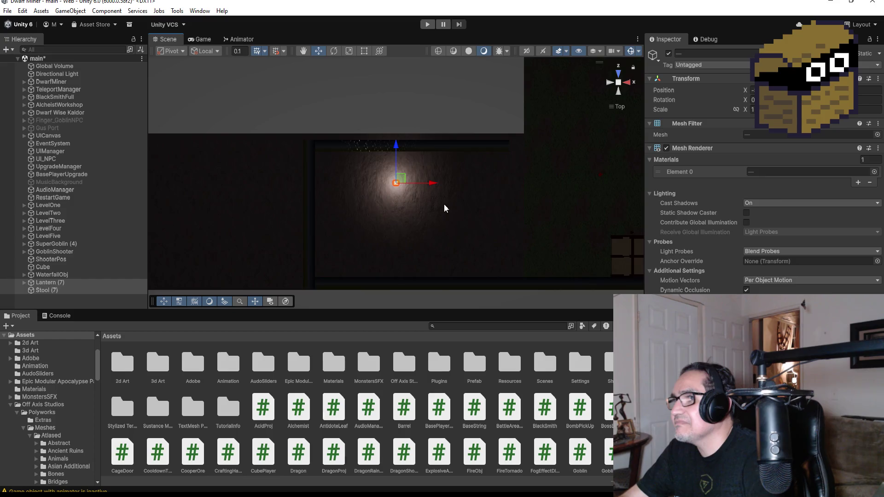
pyautogui.moveTo(463, 188); pyautogui.dragTo(607, 201)
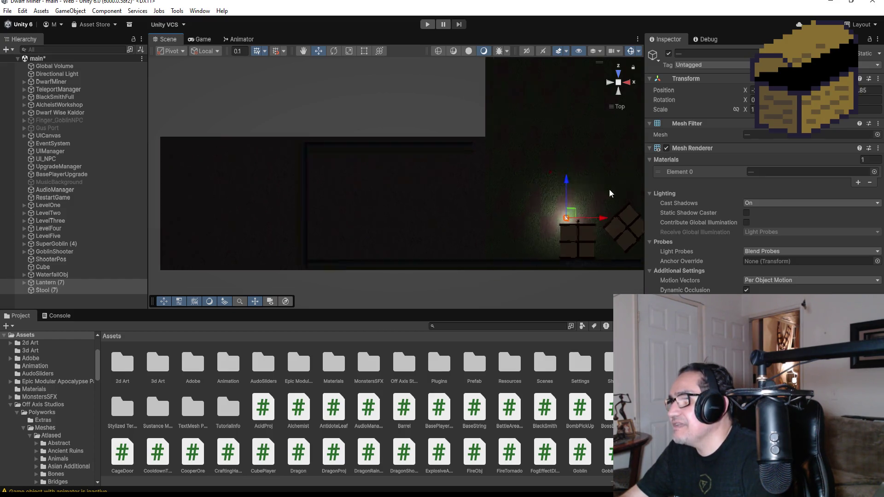
pyautogui.press('f')
pyautogui.scroll(-4, 495, 228)
pyautogui.moveTo(473, 219)
pyautogui.mouseDown()
pyautogui.moveTo(398, 201)
pyautogui.moveTo(436, 190)
pyautogui.mouseUp()
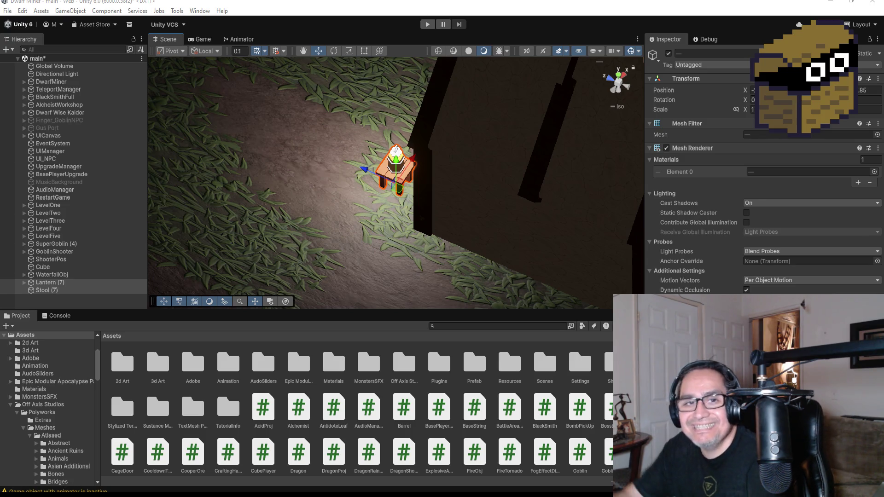
# - Delete the Lantern (7) and Stool (7) copies from the scene
pyautogui.click(82, 283)
pyautogui.click(81, 292)
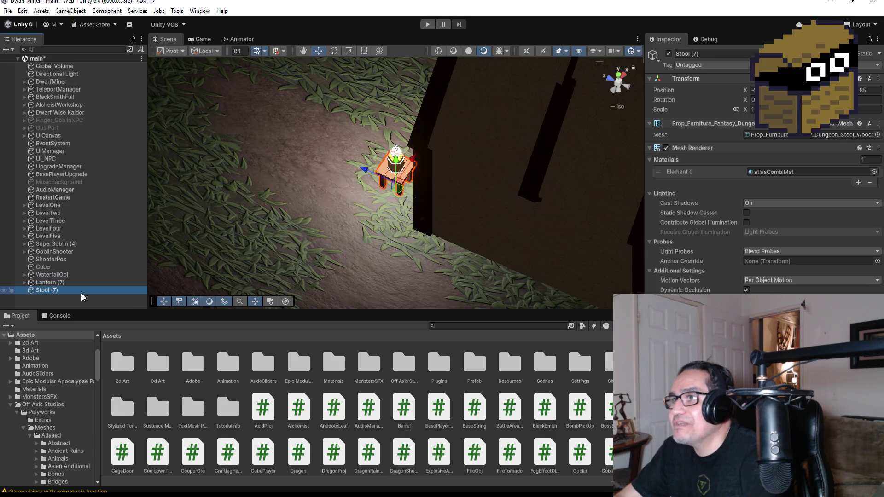
pyautogui.click(78, 284)
pyautogui.keyDown('ctrl'); pyautogui.click(76, 288); pyautogui.keyUp('ctrl')
pyautogui.press('Delete')
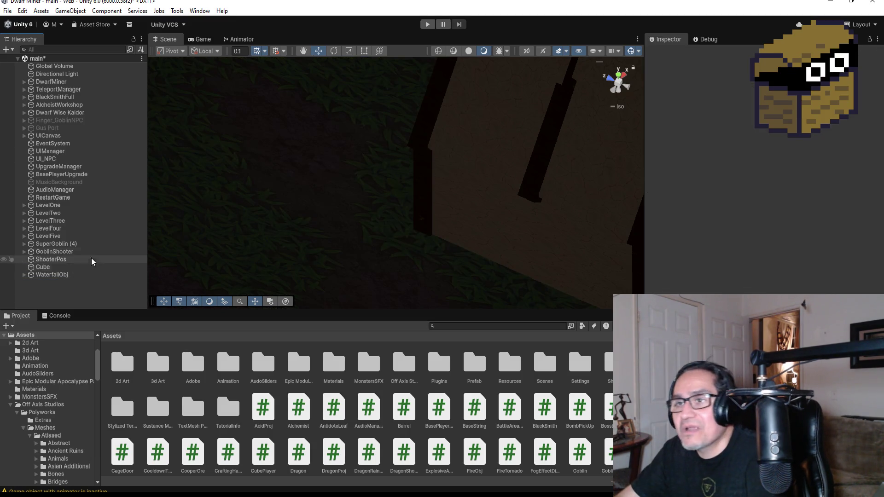
# - Look at LevelFour's Zone2, then collapse LevelFour and expand LevelThree
pyautogui.click(25, 228)
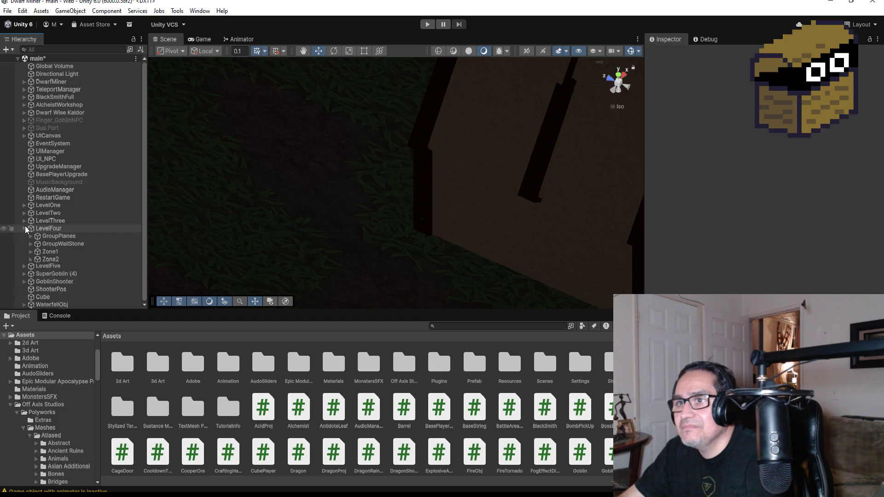
pyautogui.click(59, 258)
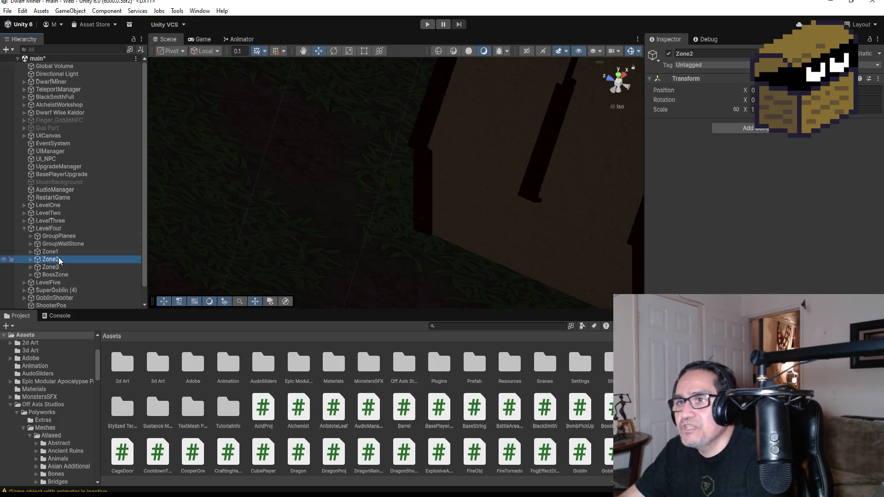
pyautogui.click(22, 228)
pyautogui.click(23, 221)
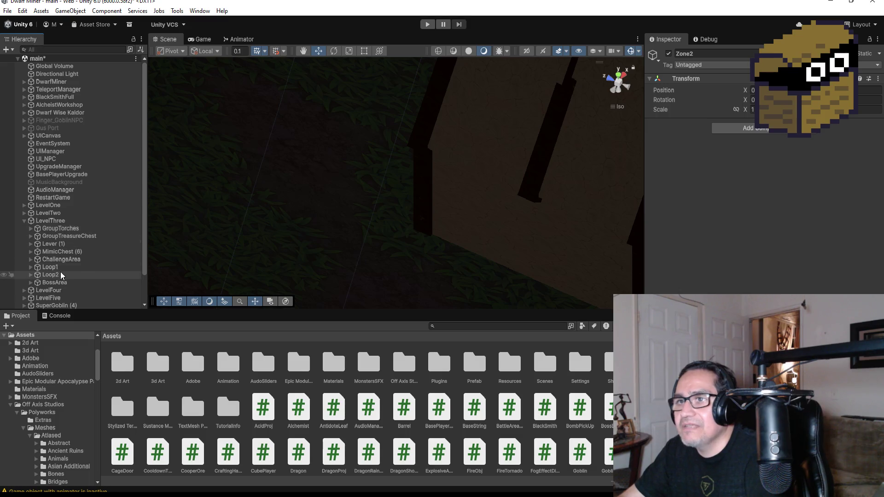
# - Find the horned Brazer in LevelThree's Loop1 Decor group and duplicate it as Brazer (1)
pyautogui.doubleClick(54, 267)
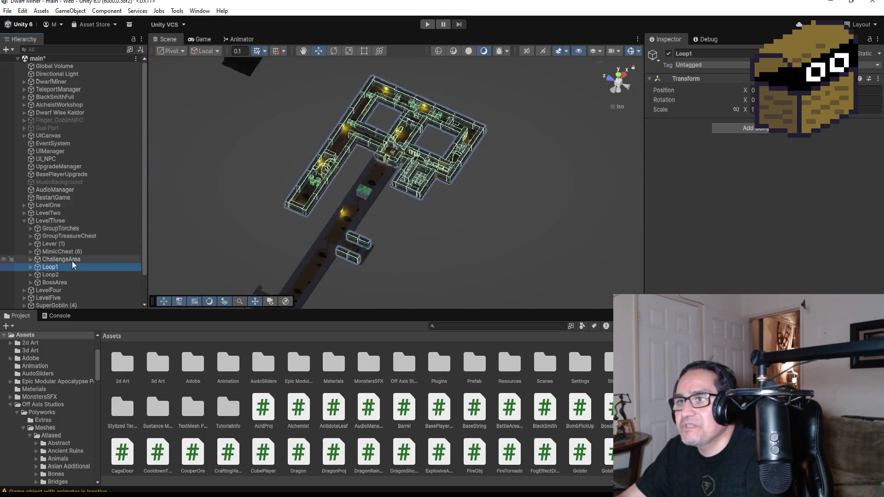
pyautogui.scroll(5, 399, 186)
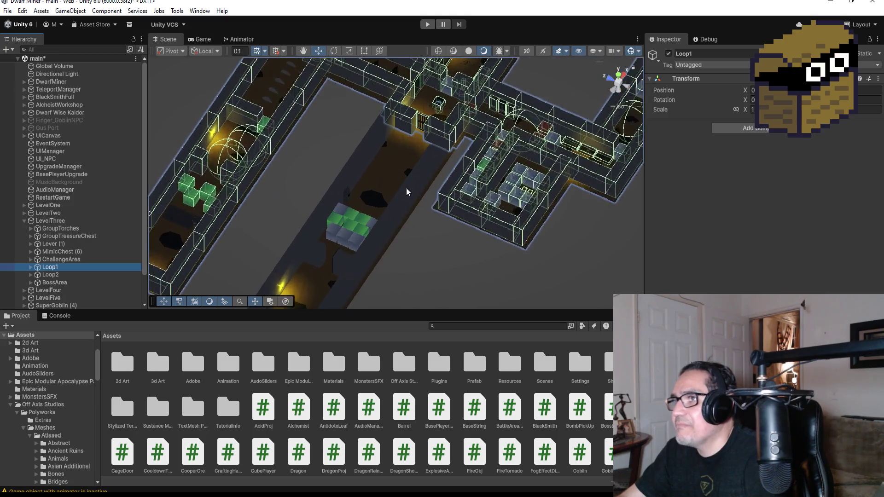
pyautogui.click(425, 134)
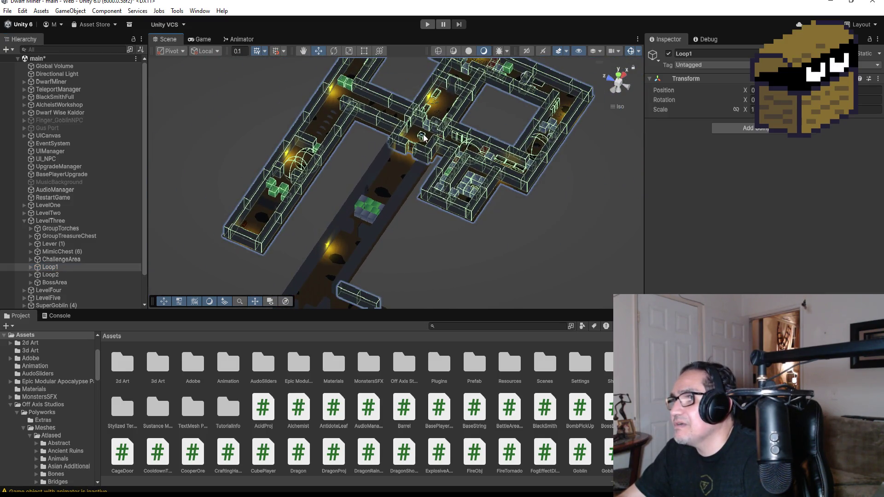
pyautogui.press('f')
pyautogui.scroll(-5, 411, 141)
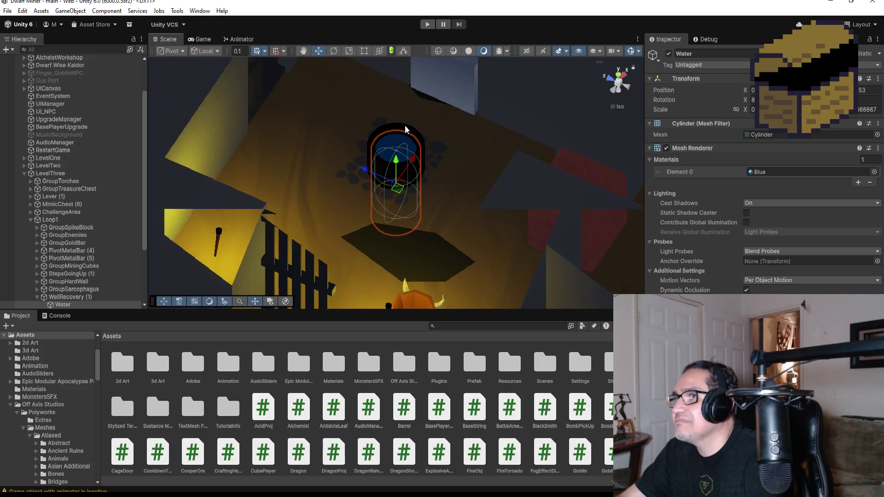
pyautogui.moveTo(451, 137)
pyautogui.mouseDown()
pyautogui.moveTo(316, 168)
pyautogui.moveTo(207, 217)
pyautogui.moveTo(107, 171)
pyautogui.moveTo(308, 138)
pyautogui.mouseUp()
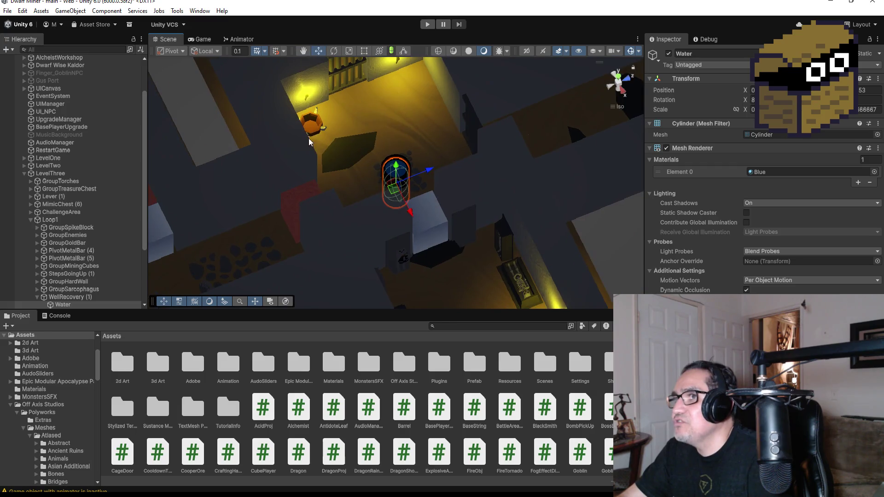
pyautogui.click(308, 123)
pyautogui.scroll(-3, 71, 234)
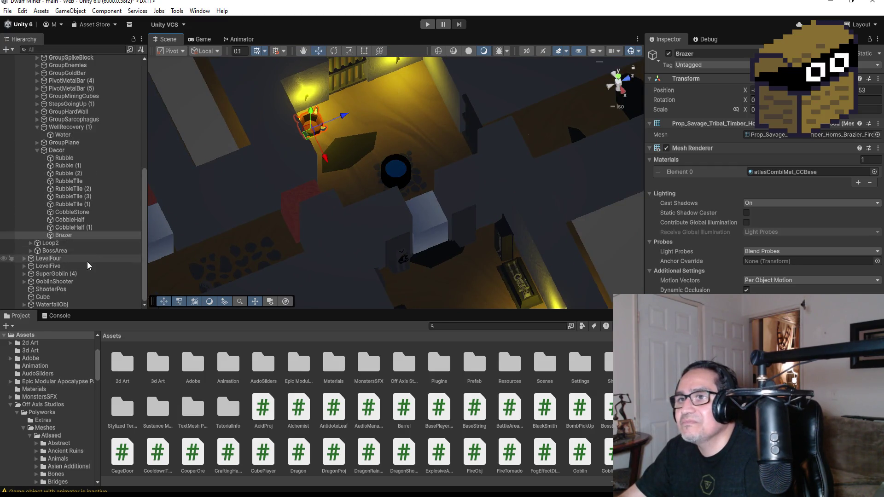
pyautogui.click(68, 235)
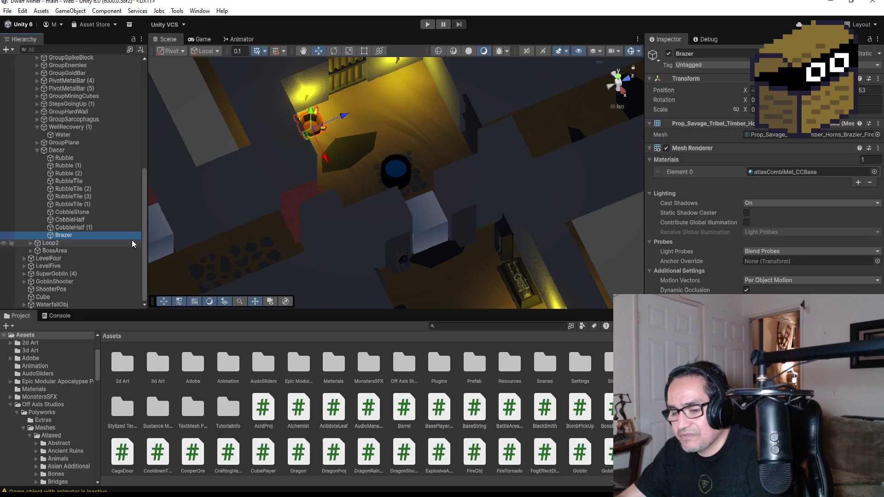
pyautogui.hotkey('ctrl', 'd')
# - Move Brazer (1) to the Hierarchy root, hide LevelThree, and switch to Top view
pyautogui.moveTo(82, 243)
pyautogui.mouseDown()
pyautogui.moveTo(87, 299)
pyautogui.moveTo(78, 311)
pyautogui.moveTo(80, 300)
pyautogui.mouseUp()
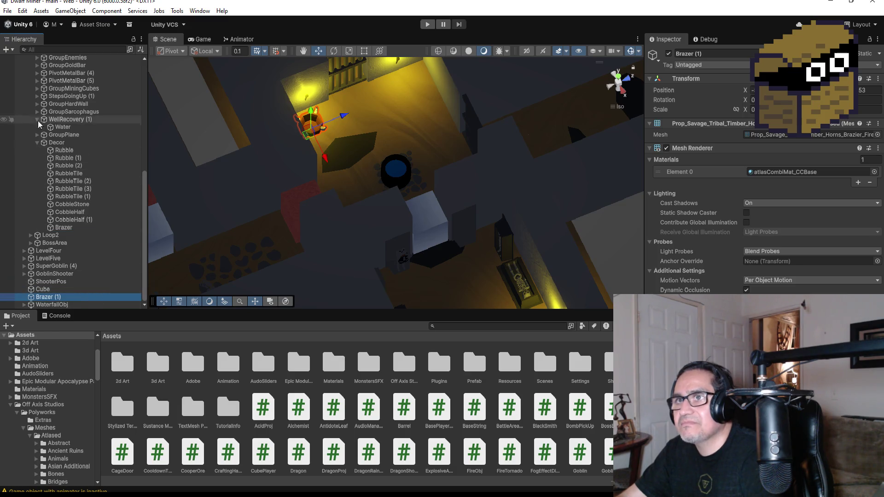
pyautogui.scroll(8, 41, 125)
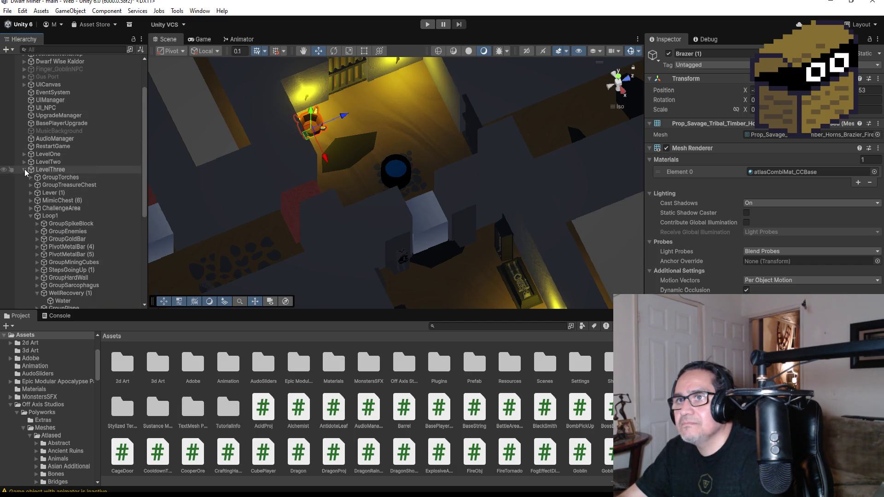
pyautogui.click(24, 169)
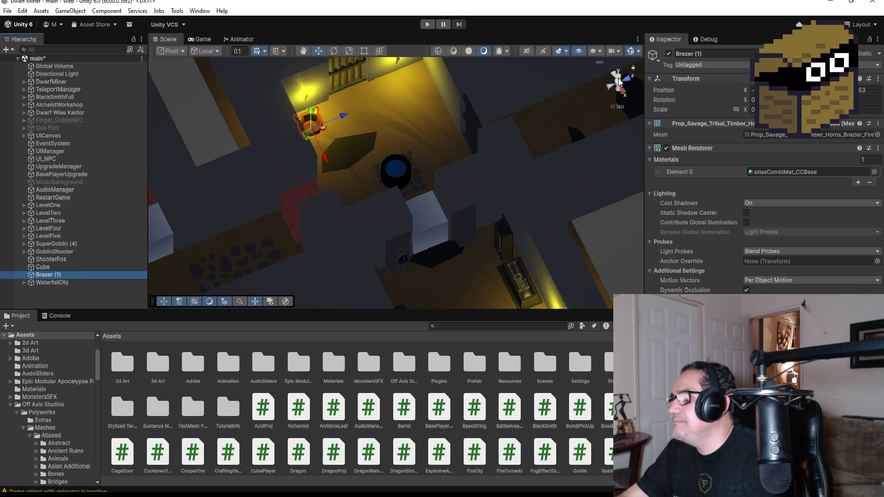
pyautogui.click(620, 82)
pyautogui.scroll(-10, 402, 181)
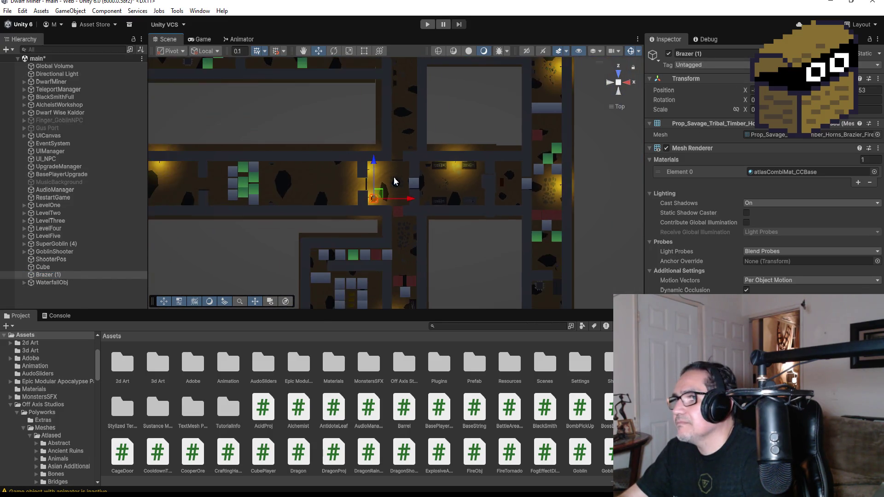
pyautogui.scroll(-8, 408, 170)
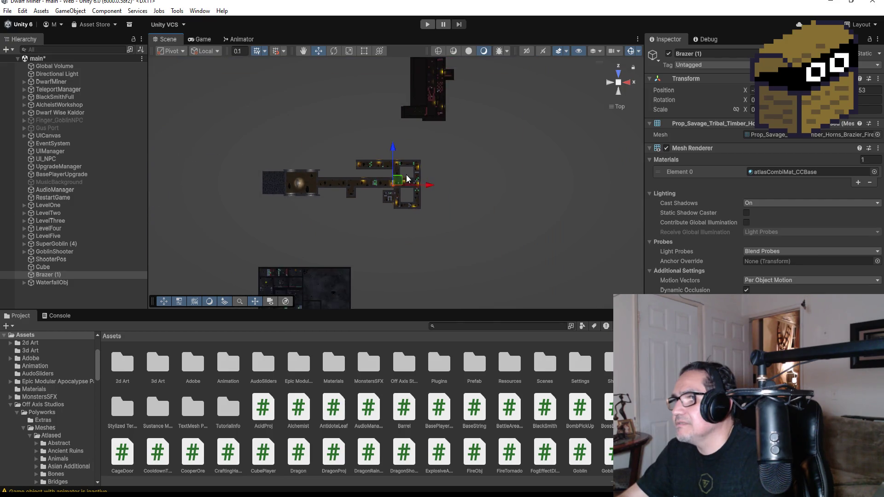
# - Move the brazier copy down into Level Five beside the wooden crates
pyautogui.moveTo(395, 148); pyautogui.dragTo(394, 222)
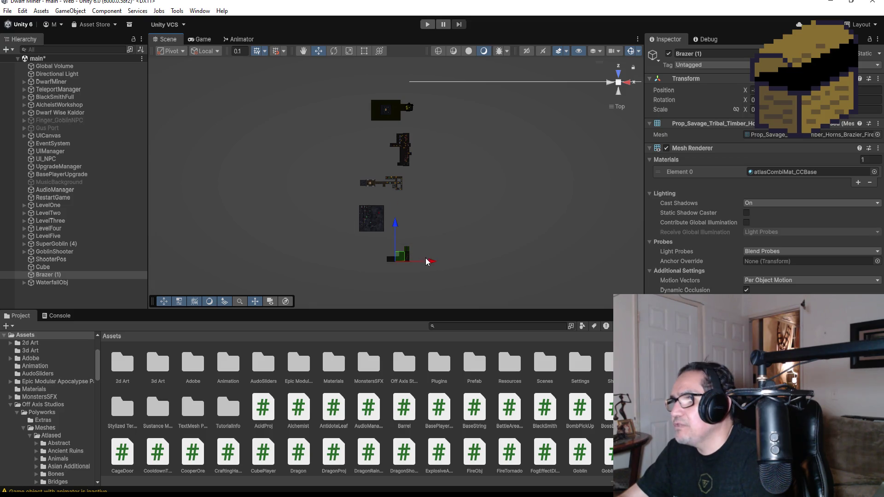
pyautogui.press('f')
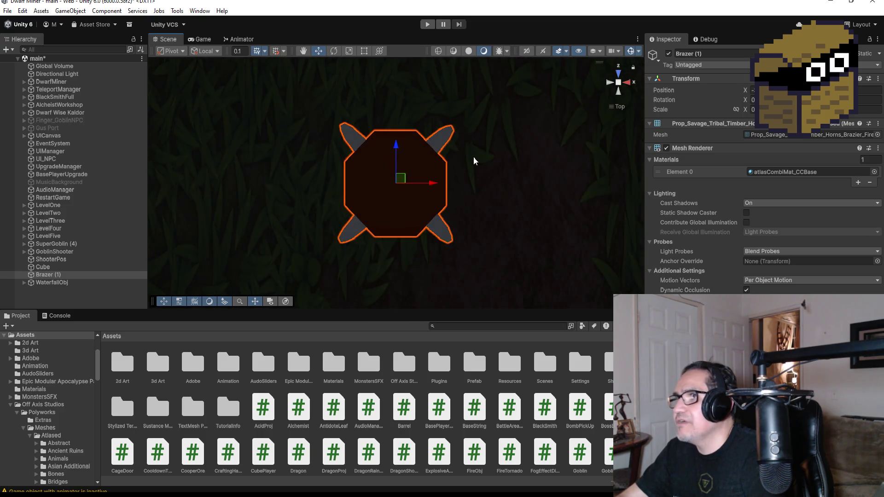
pyautogui.scroll(-5, 461, 155)
pyautogui.scroll(-5, 432, 188)
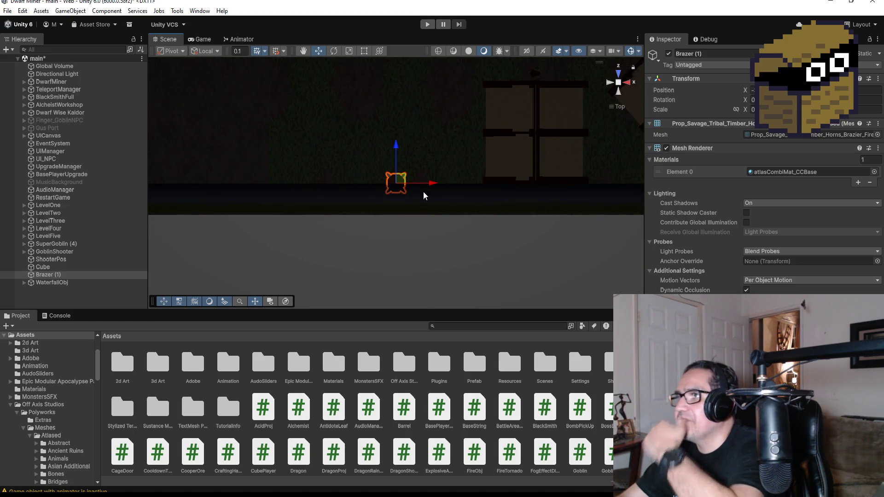
pyautogui.moveTo(397, 145); pyautogui.dragTo(405, 76)
pyautogui.moveTo(431, 115); pyautogui.dragTo(495, 115)
pyautogui.moveTo(461, 79); pyautogui.dragTo(467, 79)
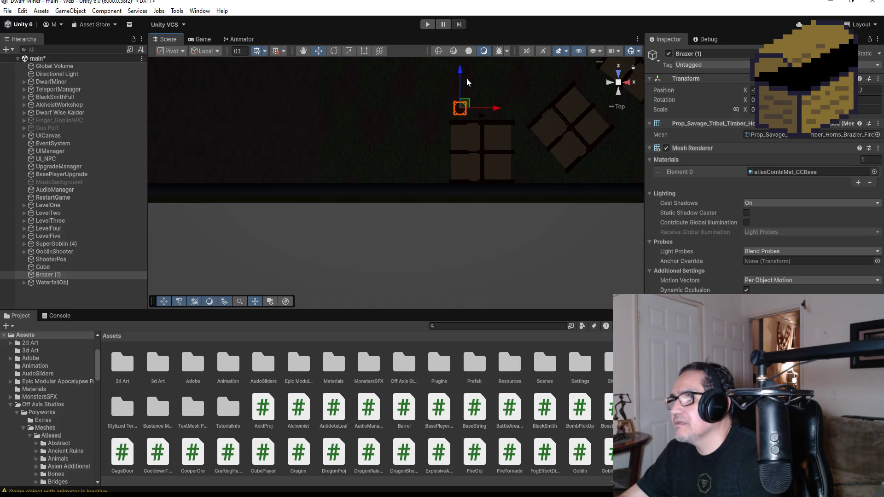
pyautogui.press('f')
pyautogui.scroll(-3, 533, 204)
pyautogui.moveTo(460, 191)
pyautogui.keyDown('alt'); pyautogui.mouseDown()
pyautogui.moveTo(585, 152)
pyautogui.moveTo(480, 142)
pyautogui.moveTo(572, 133)
pyautogui.moveTo(460, 194)
pyautogui.mouseUp(); pyautogui.keyUp('alt')
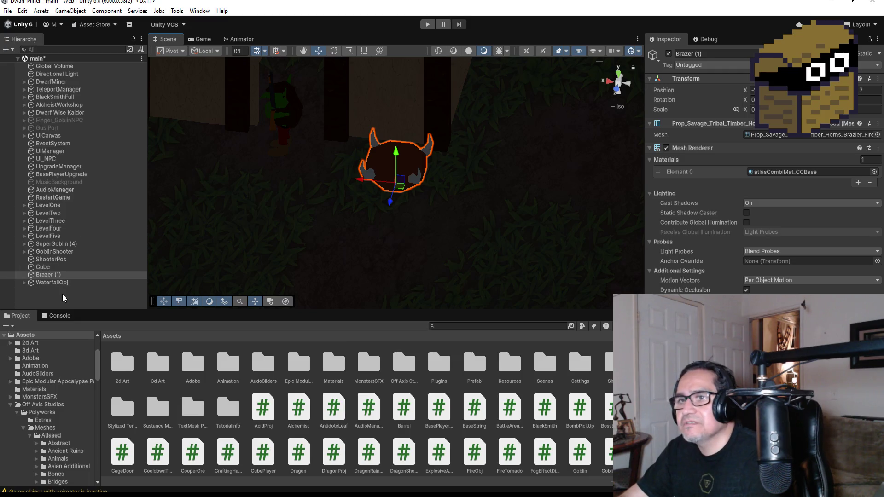
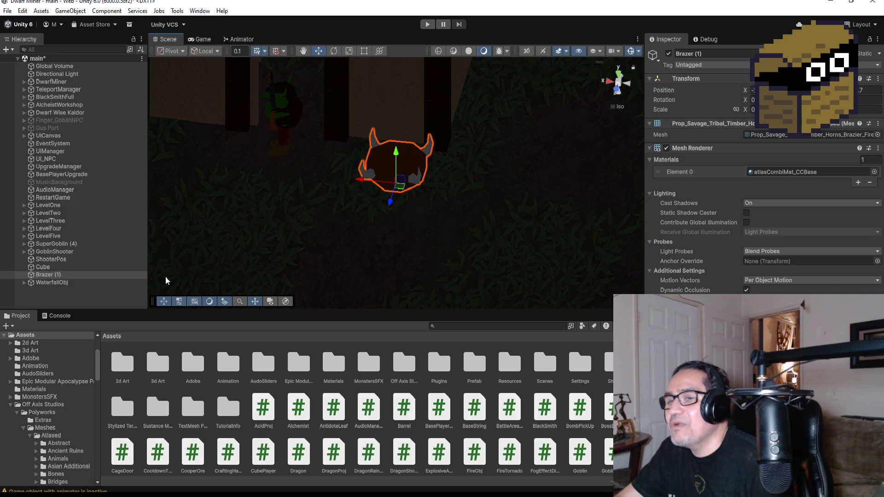
# - Select Brazer (1), zoom out, and view it from directly above in Top view
pyautogui.click(62, 276)
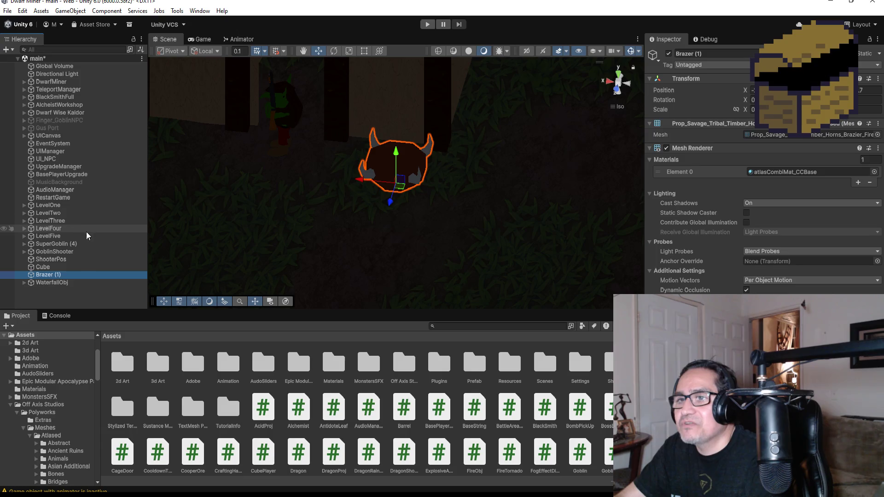
pyautogui.scroll(-2, 349, 208)
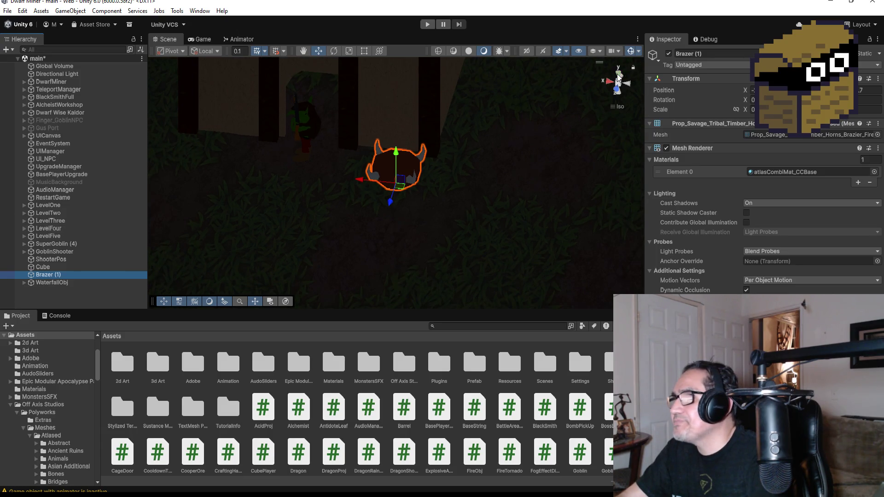
pyautogui.click(618, 76)
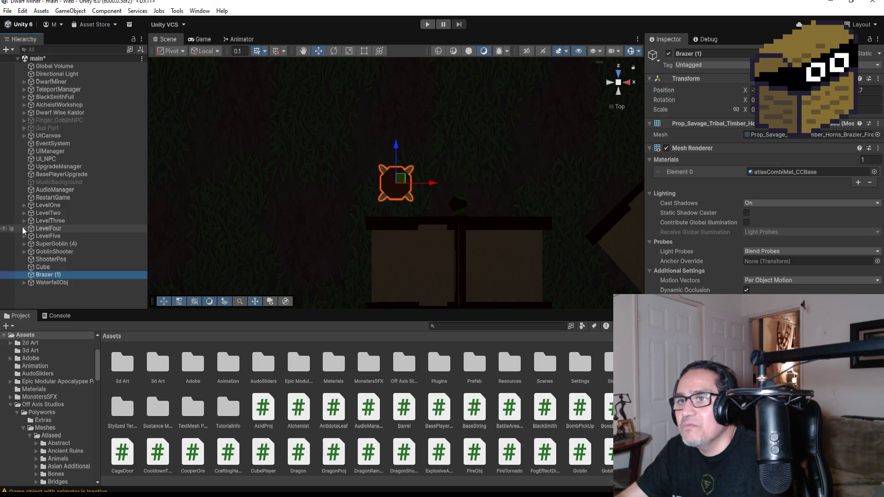
# - Expand LevelThree and GroupTorches, then open the first Torch to list PS_RedFire and Area Light
pyautogui.click(24, 229)
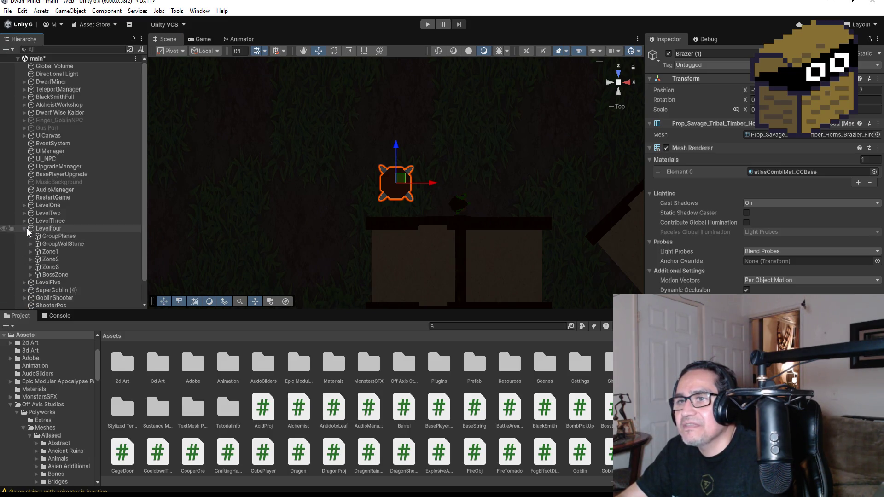
pyautogui.click(28, 230)
pyautogui.click(24, 229)
pyautogui.click(24, 221)
pyautogui.click(24, 221)
pyautogui.click(24, 222)
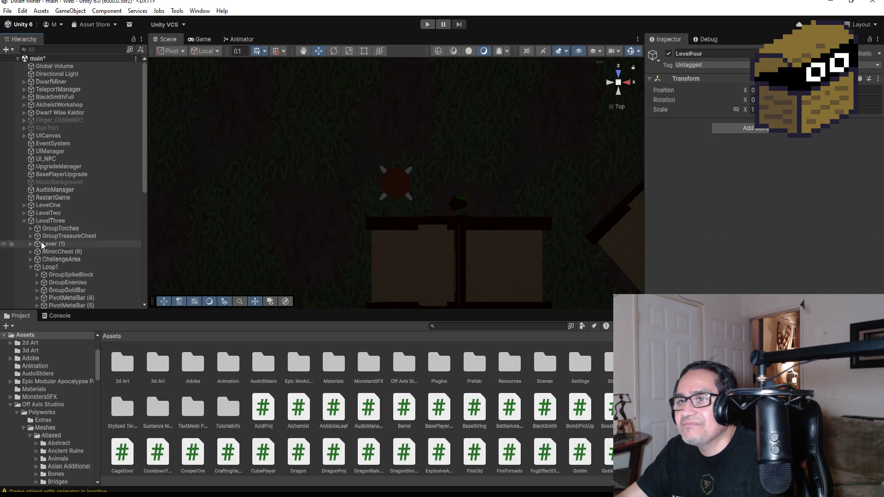
pyautogui.click(30, 267)
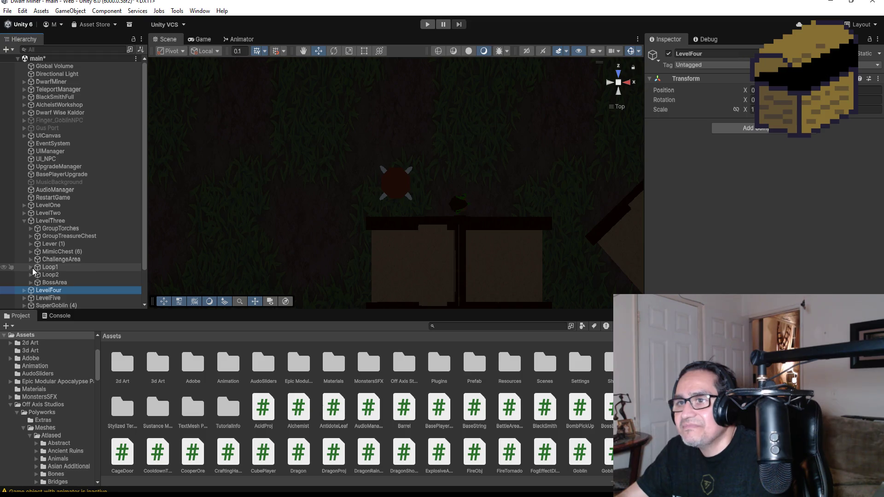
pyautogui.click(30, 229)
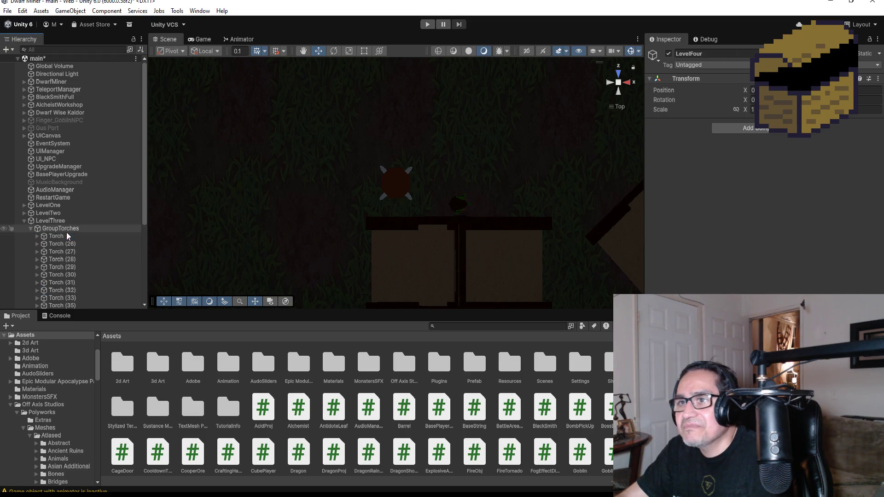
pyautogui.click(71, 236)
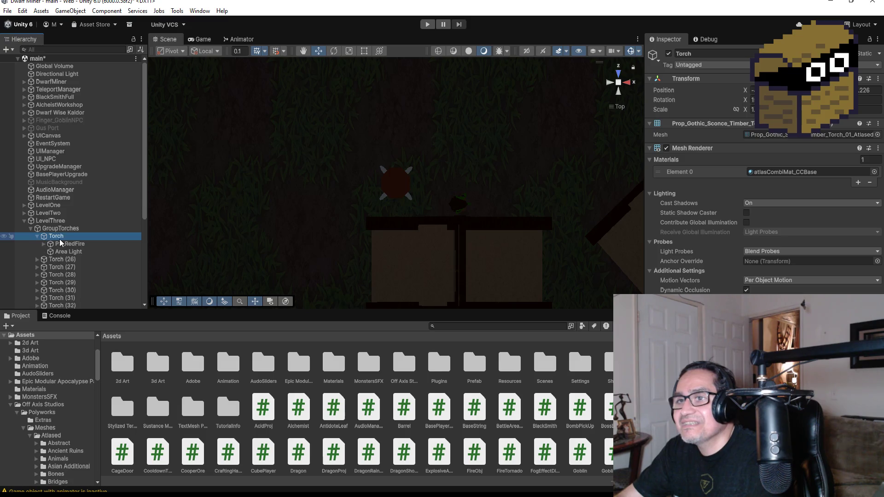
pyautogui.click(69, 243)
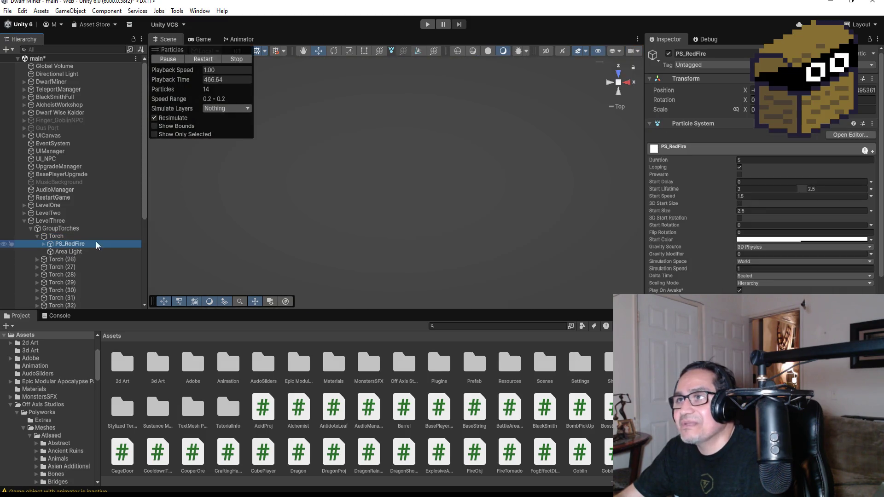
# - Duplicate the torch's PS_RedFire and Area Light and move the copies to the Hierarchy root
pyautogui.keyDown('ctrl'); pyautogui.click(77, 254); pyautogui.keyUp('ctrl')
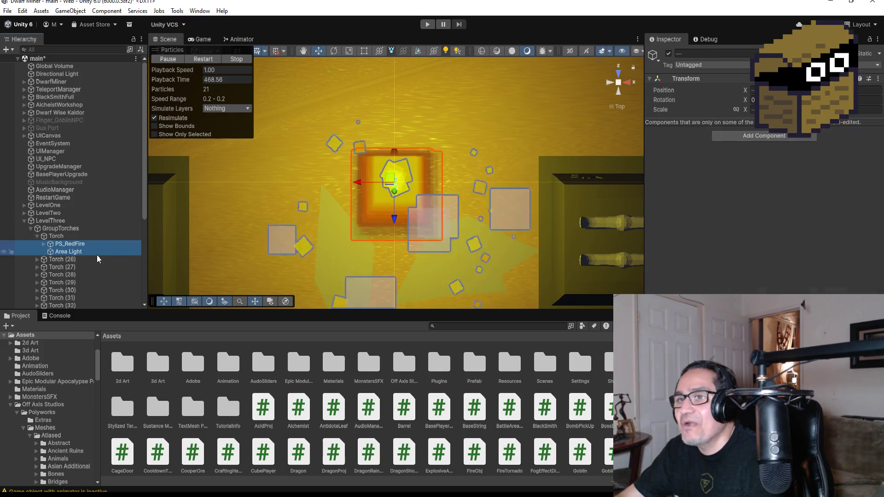
pyautogui.hotkey('ctrl', 'd')
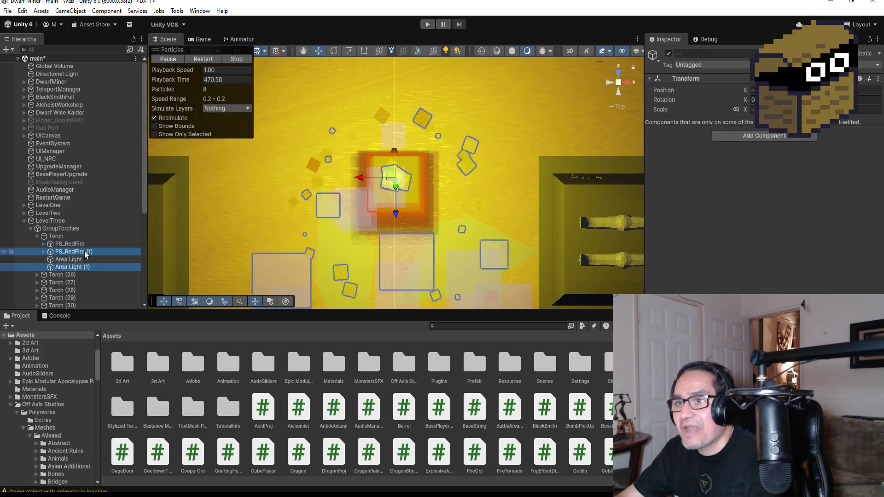
pyautogui.moveTo(84, 250); pyautogui.dragTo(69, 220)
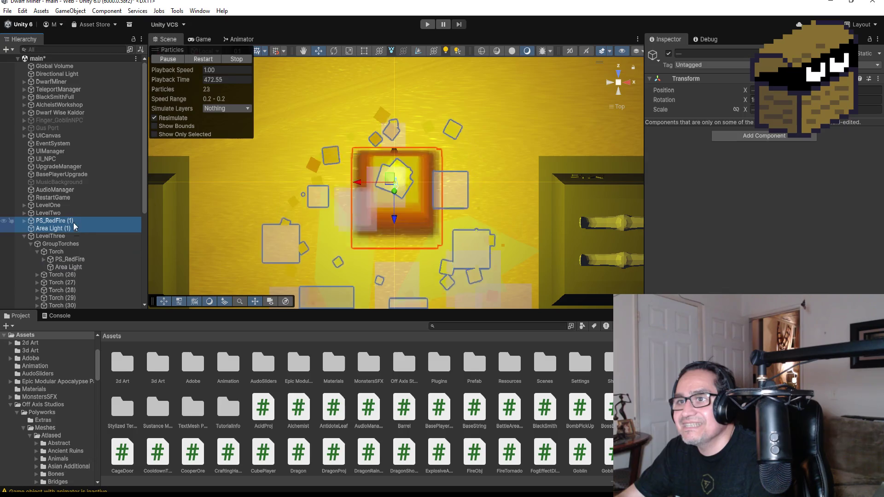
# - Collapse LevelThree and frame the copied PS_RedFire (1) in the Scene view
pyautogui.click(23, 236)
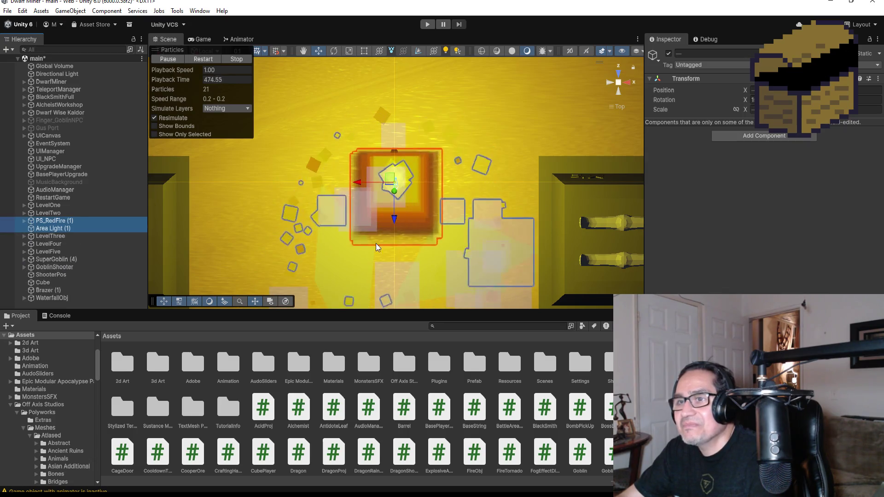
pyautogui.scroll(-6, 375, 247)
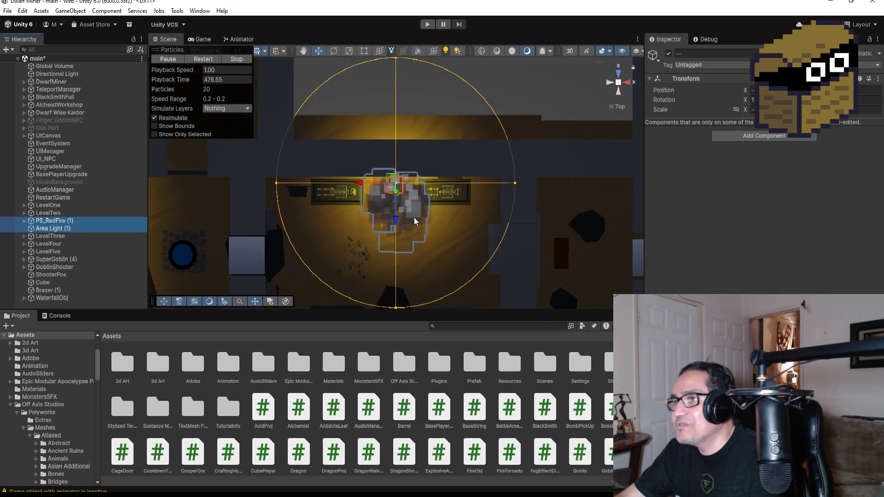
pyautogui.scroll(-8, 414, 219)
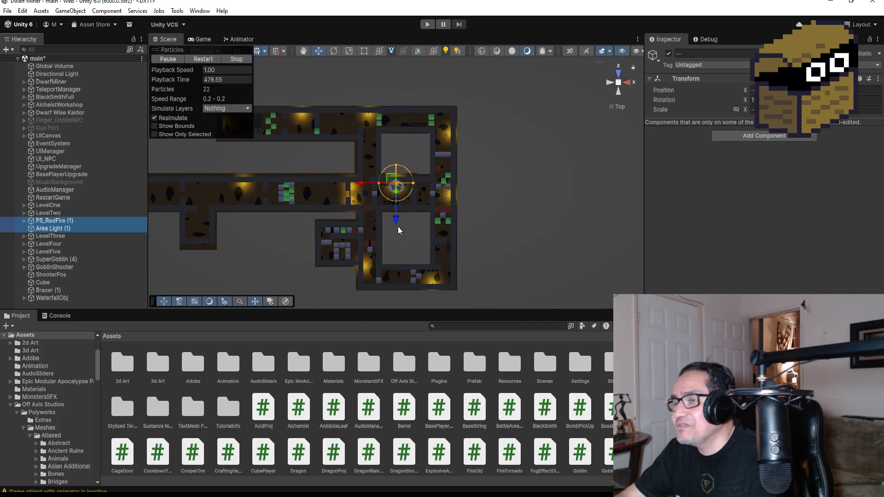
pyautogui.scroll(-8, 399, 230)
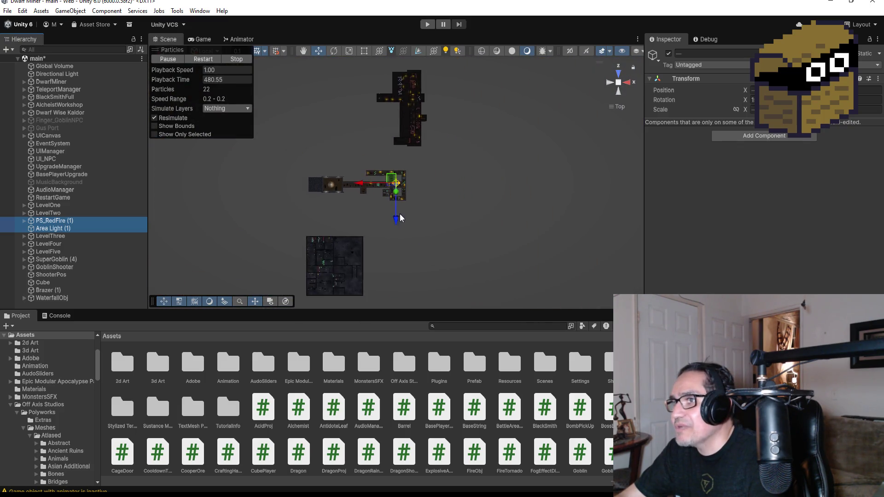
pyautogui.scroll(-2, 400, 217)
pyautogui.moveTo(398, 219); pyautogui.dragTo(398, 224)
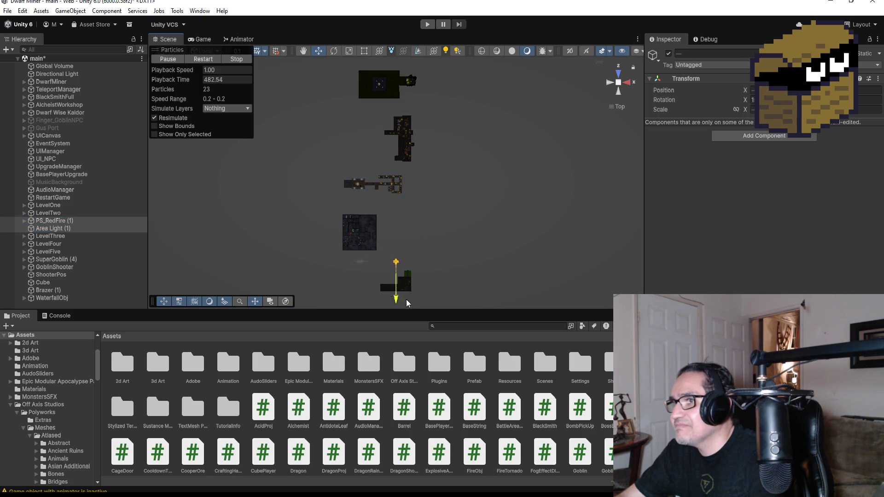
pyautogui.press('f')
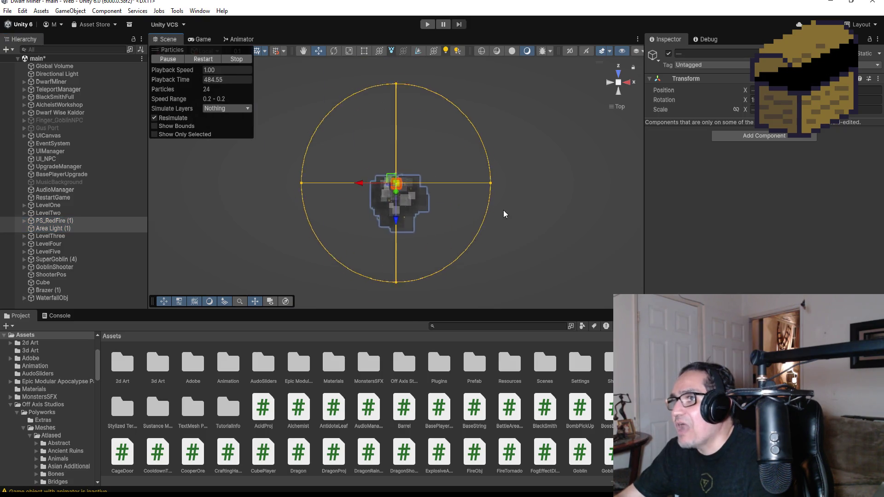
pyautogui.scroll(-3, 485, 221)
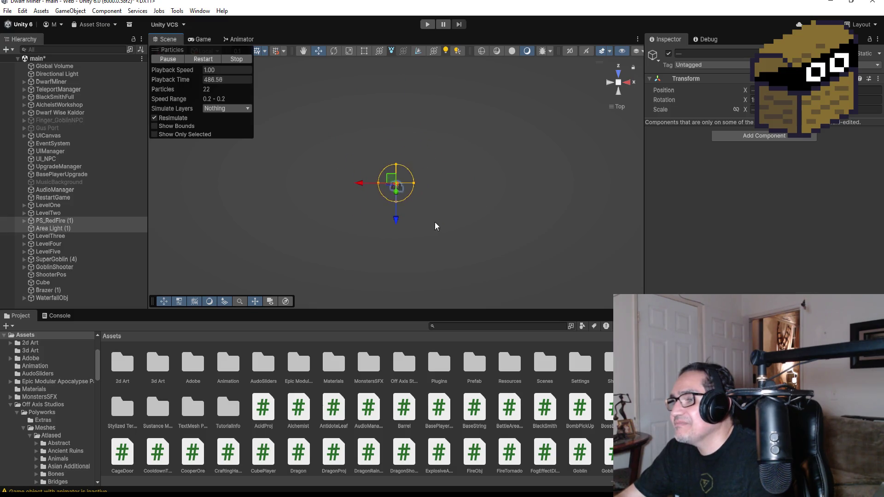
pyautogui.scroll(-2, 435, 222)
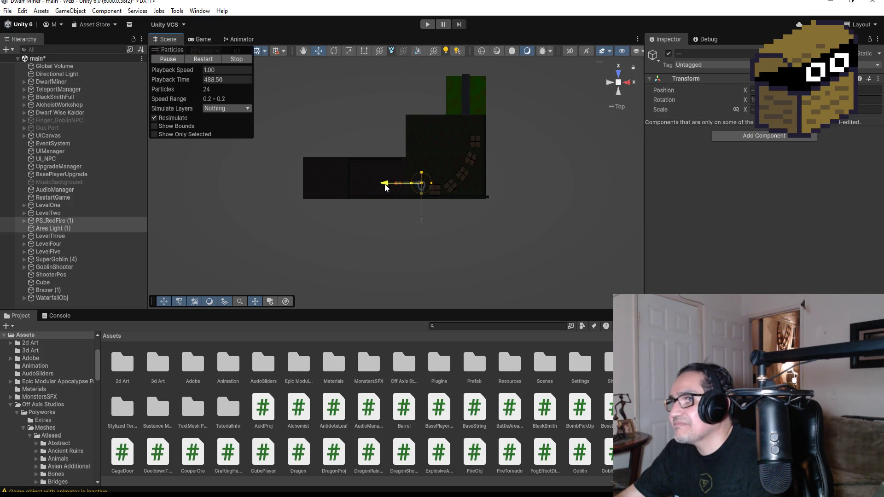
pyautogui.press('f')
pyautogui.scroll(-2, 526, 214)
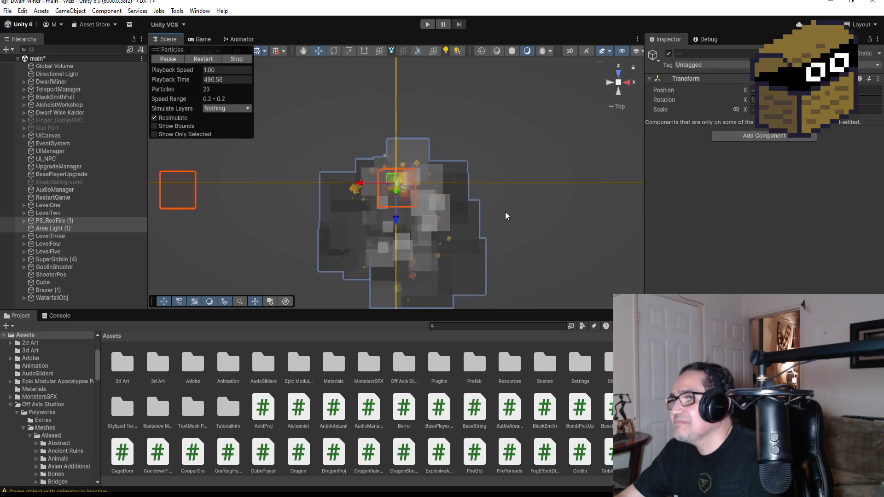
pyautogui.scroll(-10, 493, 237)
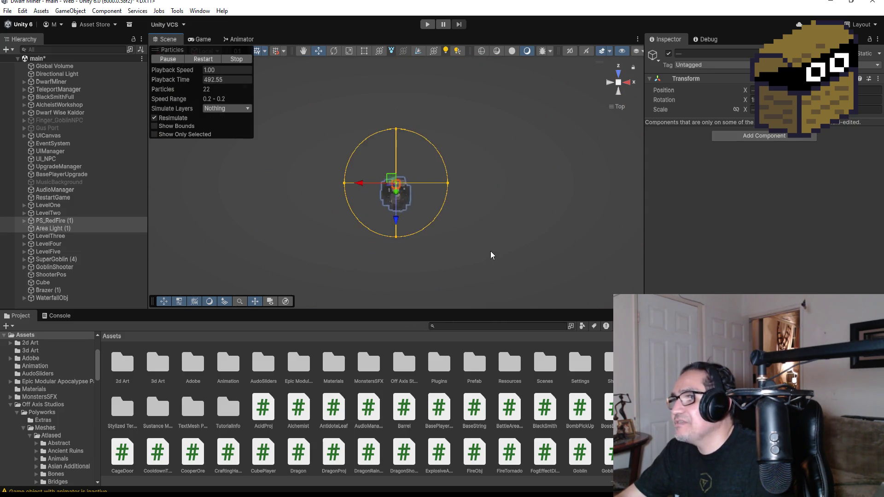
pyautogui.scroll(-2, 467, 265)
# - Slide PS_RedFire (1) and Area Light (1) along X and Z to sit beside the wooden crates
pyautogui.moveTo(459, 245)
pyautogui.mouseDown()
pyautogui.moveTo(450, 213)
pyautogui.moveTo(513, 142)
pyautogui.mouseUp()
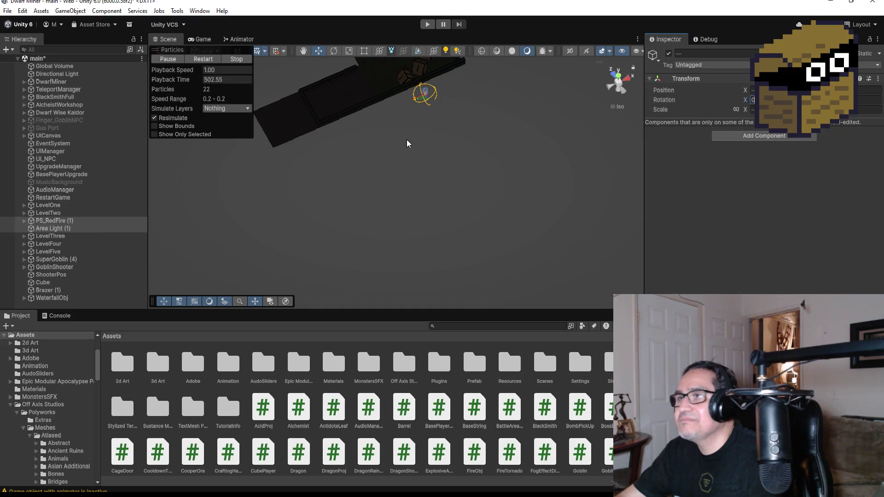
pyautogui.moveTo(407, 144); pyautogui.dragTo(428, 106)
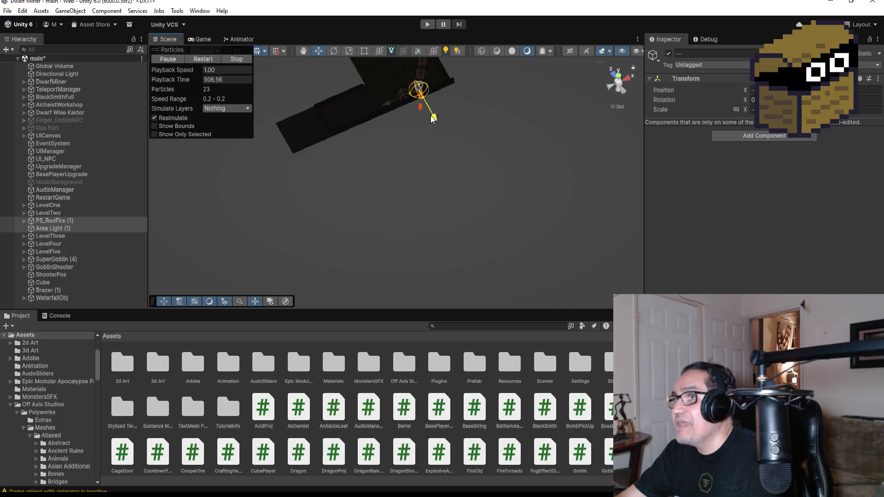
pyautogui.press('f')
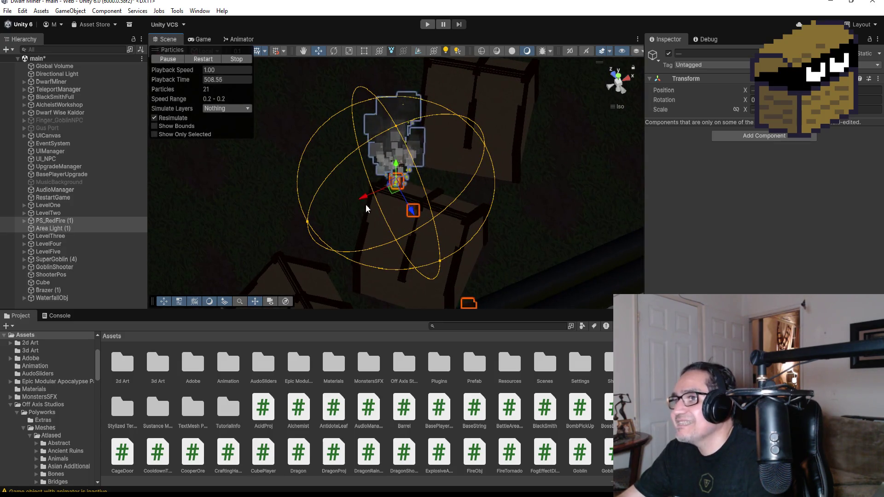
pyautogui.scroll(-5, 362, 200)
pyautogui.moveTo(325, 232); pyautogui.dragTo(360, 226)
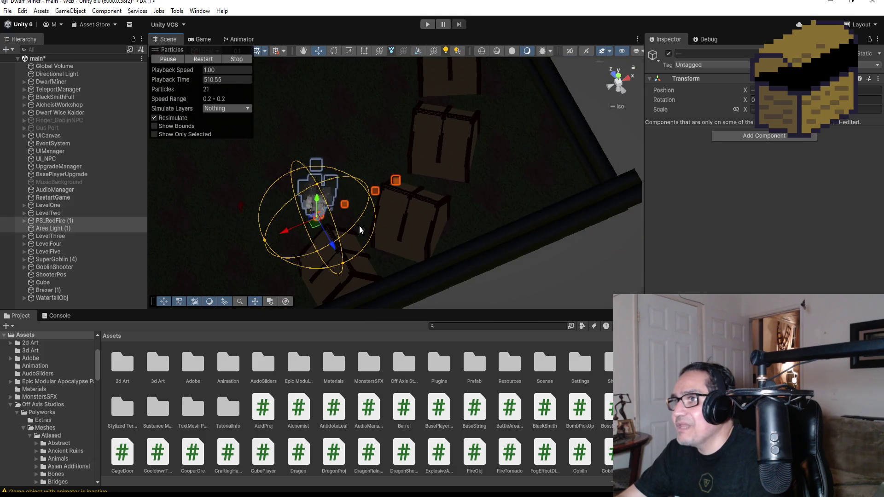
pyautogui.moveTo(286, 232); pyautogui.dragTo(259, 256)
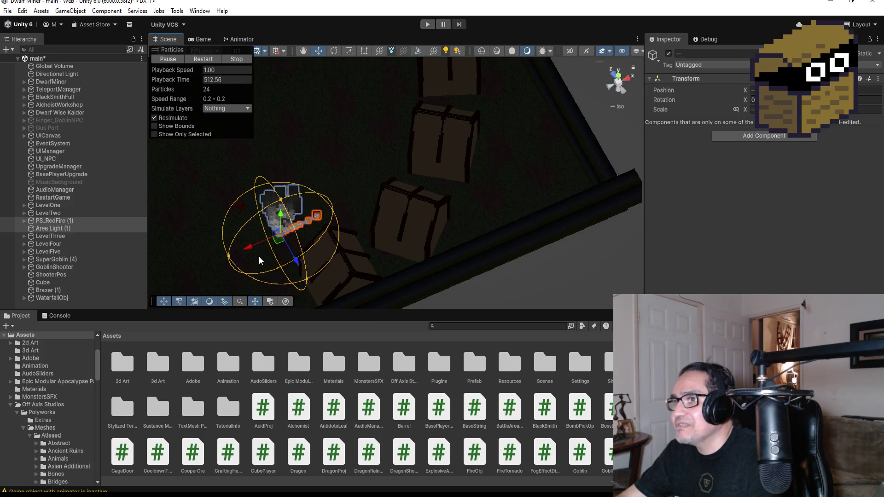
pyautogui.moveTo(281, 223)
pyautogui.mouseDown()
pyautogui.moveTo(310, 264)
pyautogui.moveTo(321, 263)
pyautogui.mouseUp()
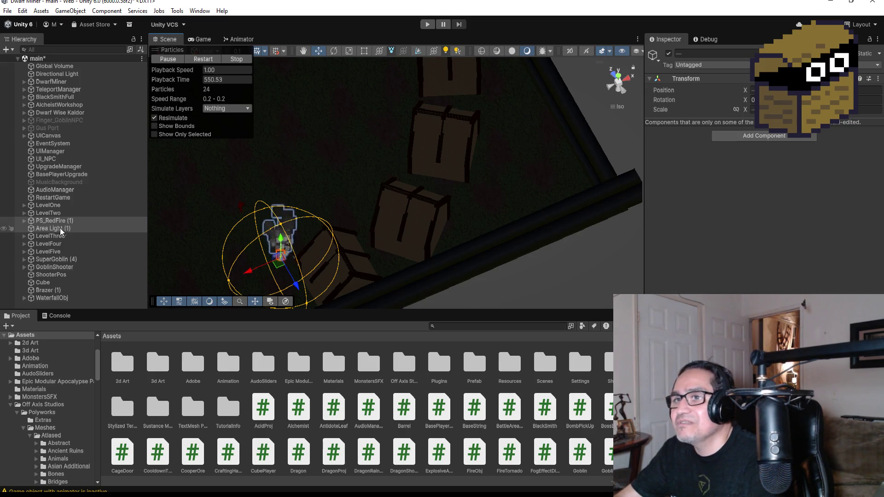
# - Using Front and Top views, shift PS_RedFire (1) along its Z and X axes
pyautogui.scroll(2, 264, 233)
pyautogui.press('f')
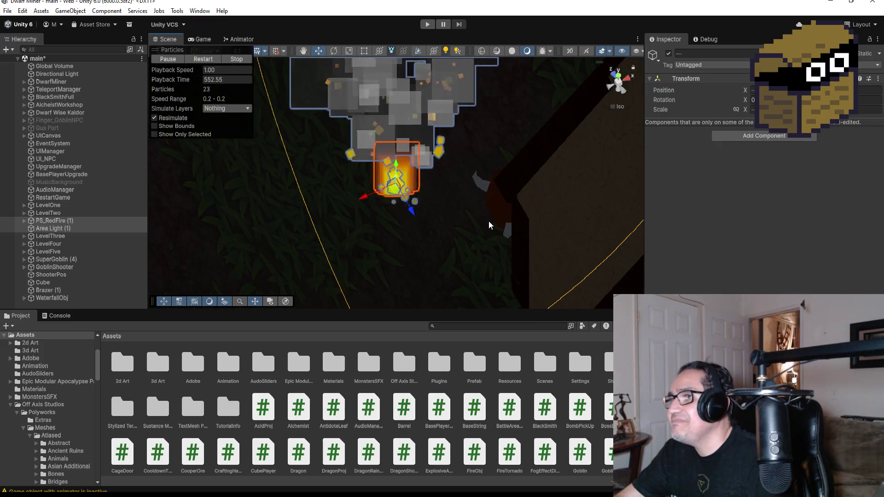
pyautogui.moveTo(438, 225); pyautogui.dragTo(612, 180)
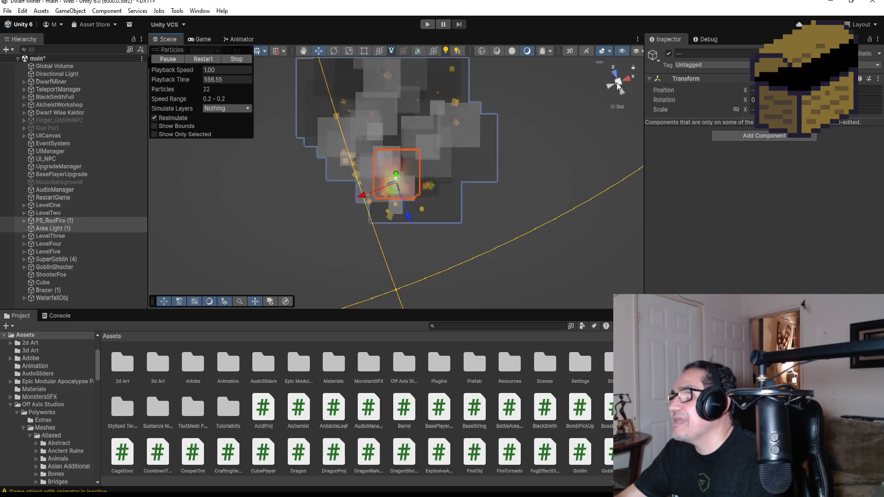
pyautogui.click(617, 82)
pyautogui.click(618, 82)
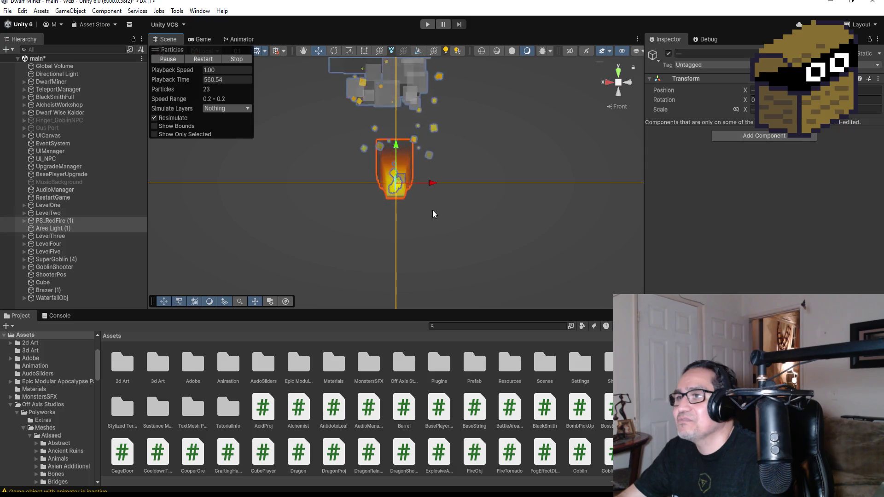
pyautogui.scroll(-3, 475, 208)
pyautogui.scroll(-5, 491, 197)
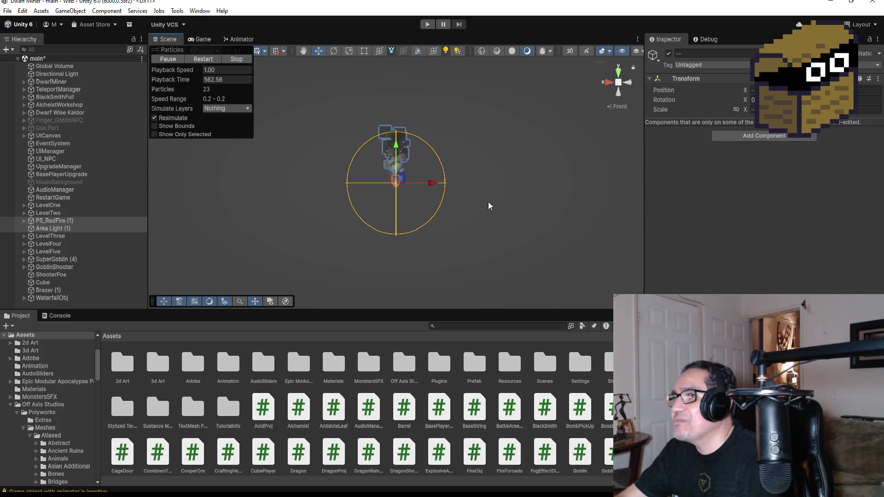
pyautogui.click(620, 74)
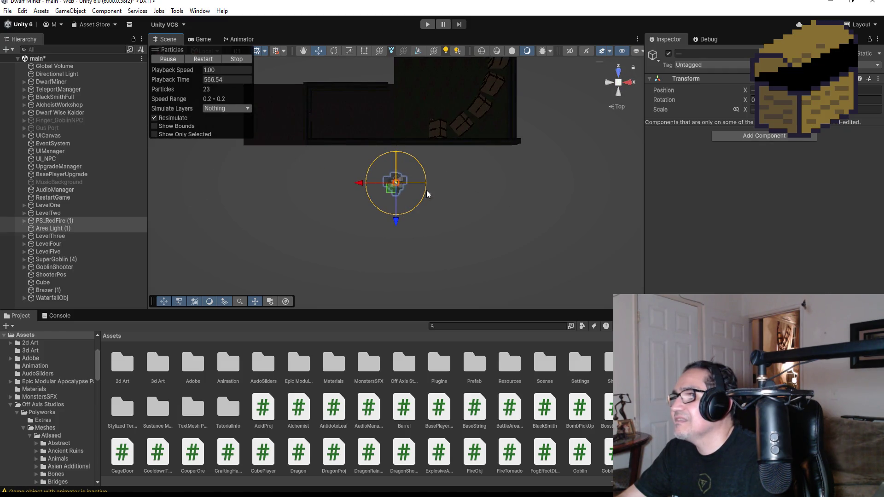
pyautogui.moveTo(399, 220); pyautogui.dragTo(408, 156)
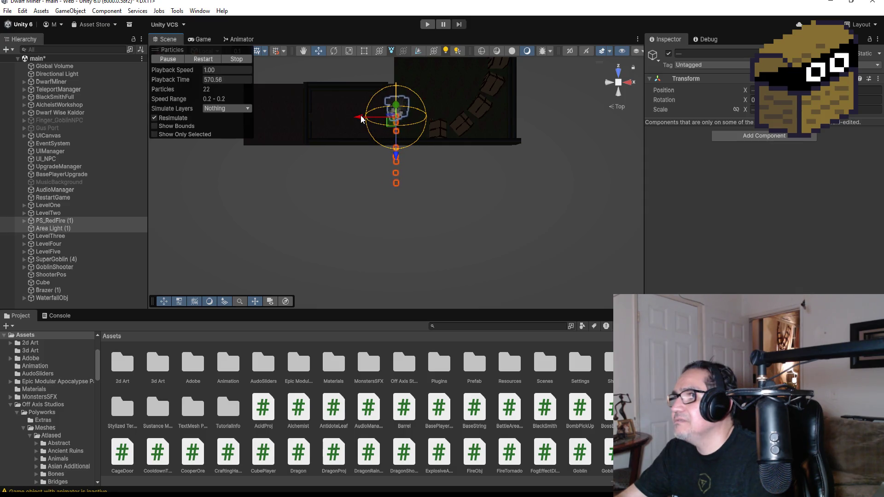
pyautogui.moveTo(378, 119); pyautogui.dragTo(408, 115)
pyautogui.press('f')
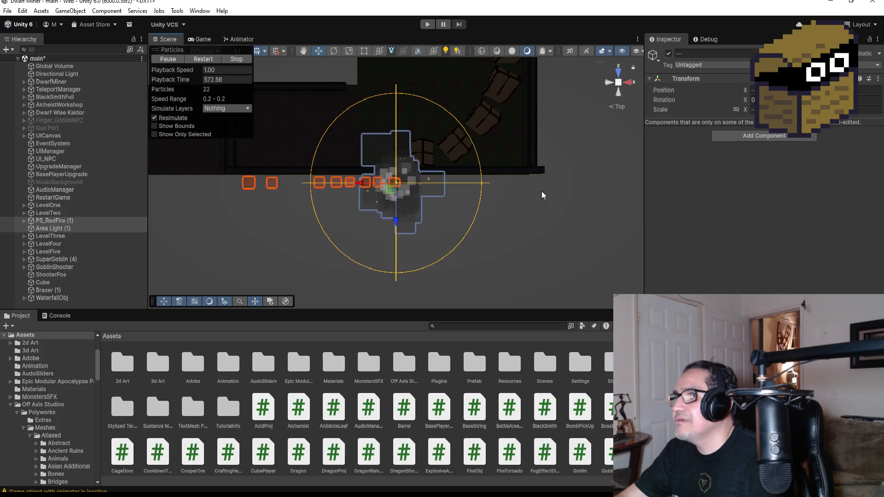
pyautogui.moveTo(513, 183)
pyautogui.mouseDown()
pyautogui.moveTo(507, 253)
pyautogui.moveTo(535, 158)
pyautogui.mouseUp()
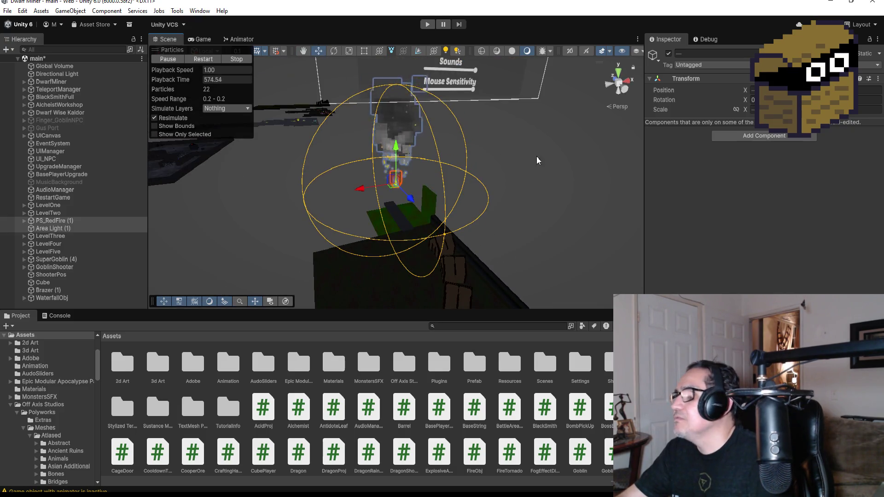
# - Select PS_RedFire (1) with Area Light (1) and lower both into the level by the crates
pyautogui.click(60, 221)
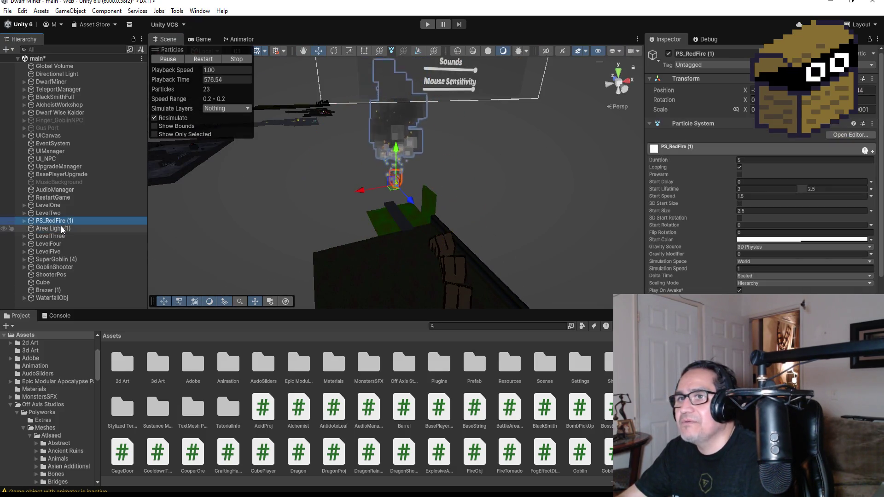
pyautogui.click(62, 229)
pyautogui.click(60, 221)
pyautogui.keyDown('ctrl'); pyautogui.click(62, 229); pyautogui.keyUp('ctrl')
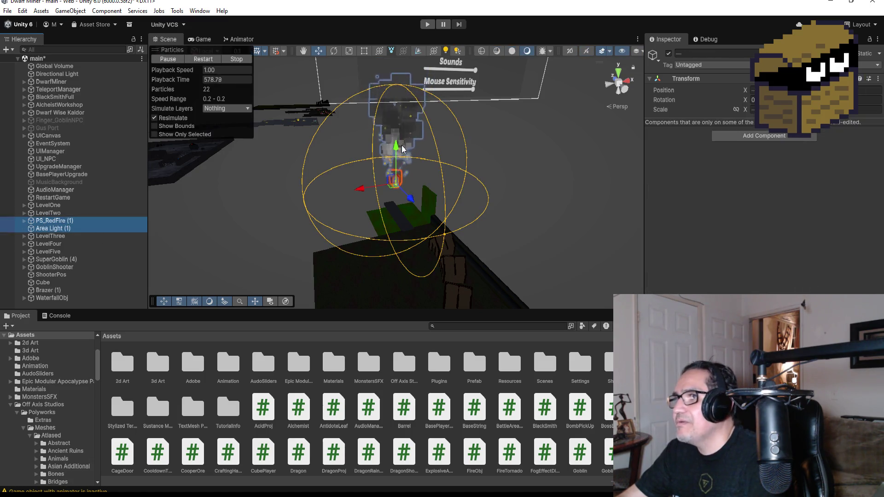
pyautogui.moveTo(397, 148); pyautogui.dragTo(421, 257)
pyautogui.scroll(-2, 421, 256)
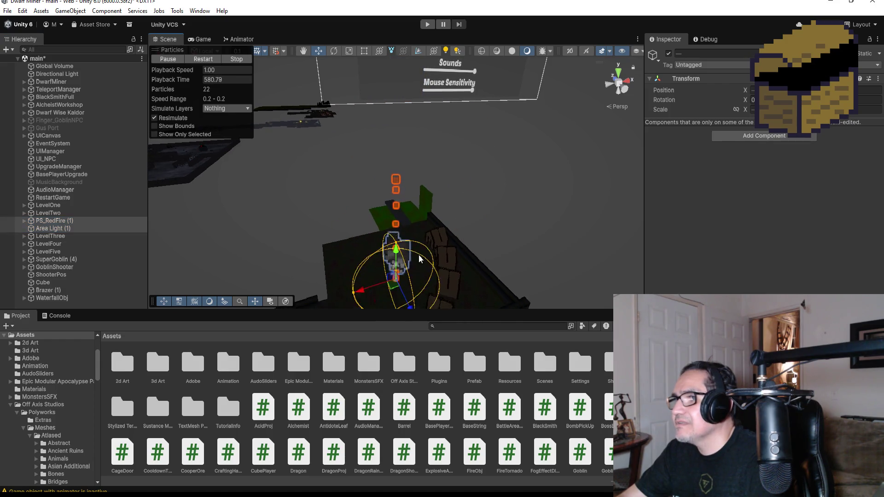
pyautogui.scroll(-3, 397, 263)
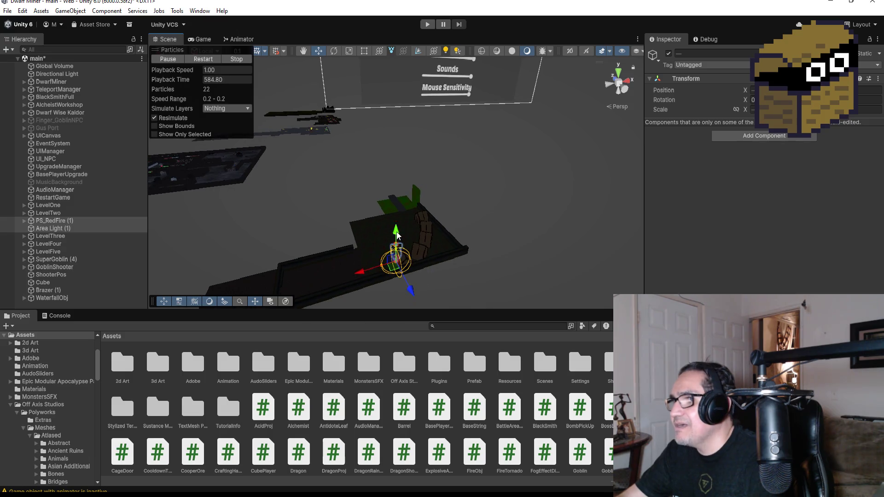
pyautogui.moveTo(398, 236)
pyautogui.mouseDown()
pyautogui.moveTo(416, 292)
pyautogui.moveTo(408, 261)
pyautogui.mouseUp()
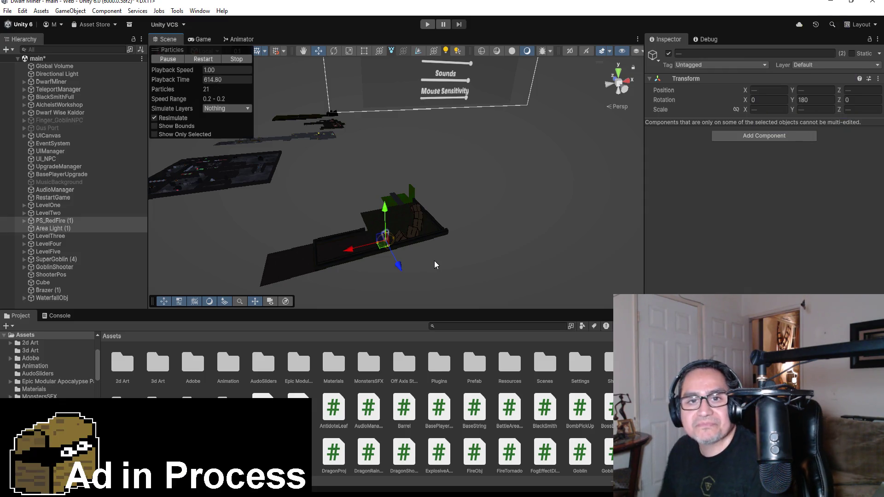
# - Slide the selected fire and light along the Z axis toward the brazier
pyautogui.scroll(5, 415, 252)
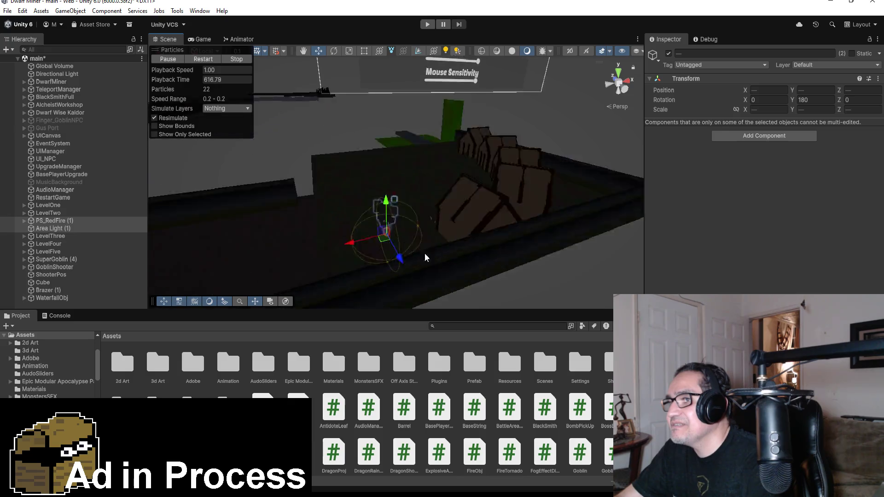
pyautogui.press('f')
pyautogui.scroll(-5, 525, 213)
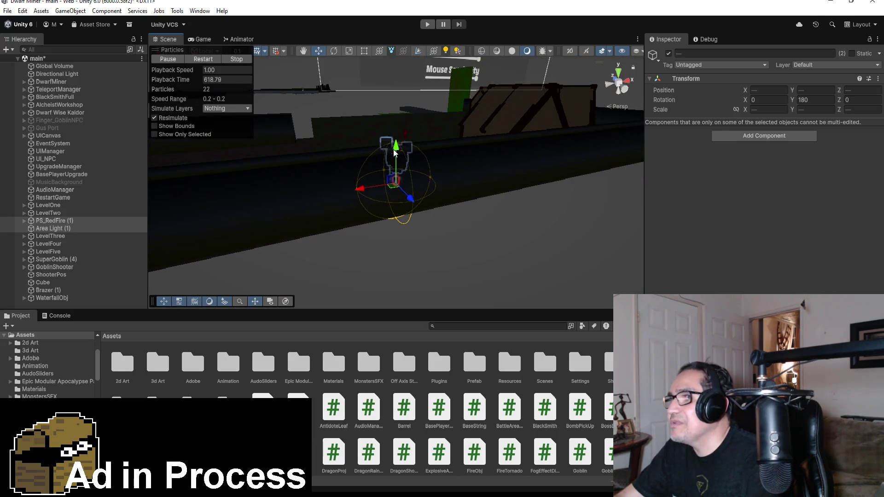
pyautogui.moveTo(425, 146); pyautogui.dragTo(566, 199)
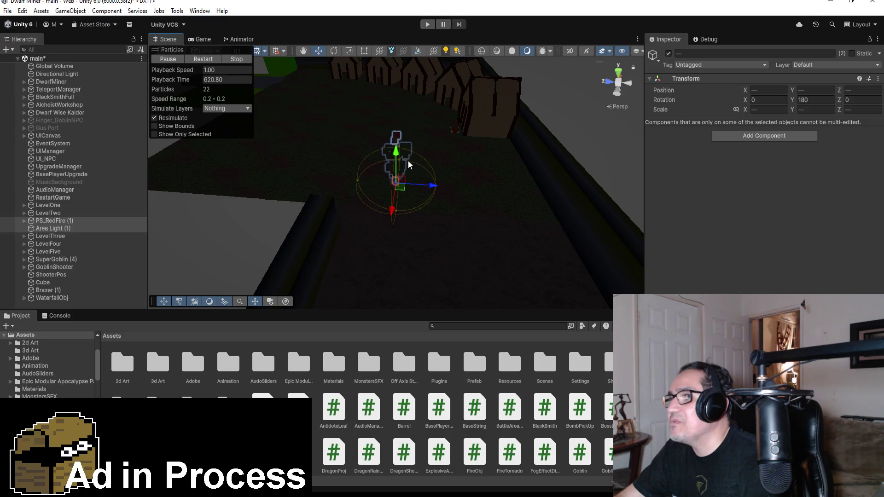
pyautogui.moveTo(429, 152)
pyautogui.mouseDown()
pyautogui.moveTo(456, 162)
pyautogui.moveTo(478, 184)
pyautogui.moveTo(466, 150)
pyautogui.mouseUp()
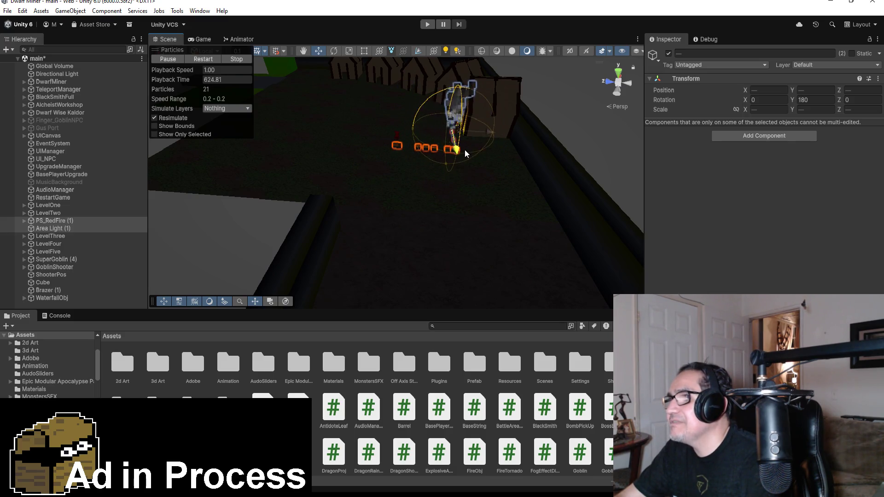
pyautogui.press('f')
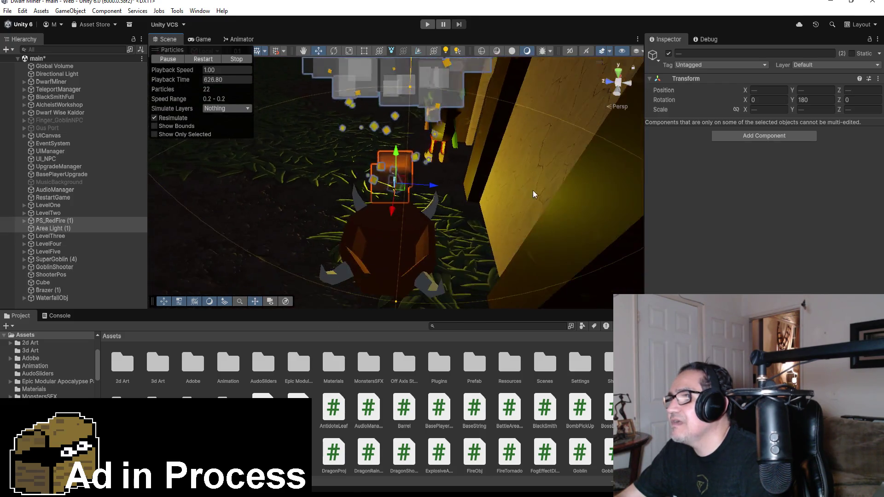
pyautogui.scroll(-3, 532, 194)
# - Raise the fire and light onto the brazier, checking the placement from several angles
pyautogui.moveTo(394, 240); pyautogui.dragTo(394, 172)
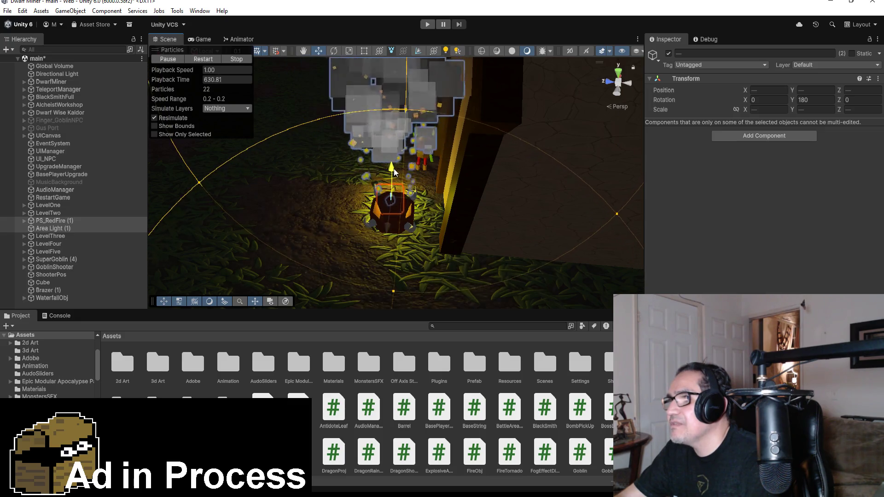
pyautogui.moveTo(449, 210)
pyautogui.mouseDown()
pyautogui.moveTo(495, 224)
pyautogui.moveTo(524, 211)
pyautogui.moveTo(475, 173)
pyautogui.moveTo(464, 131)
pyautogui.moveTo(460, 147)
pyautogui.moveTo(498, 162)
pyautogui.mouseUp()
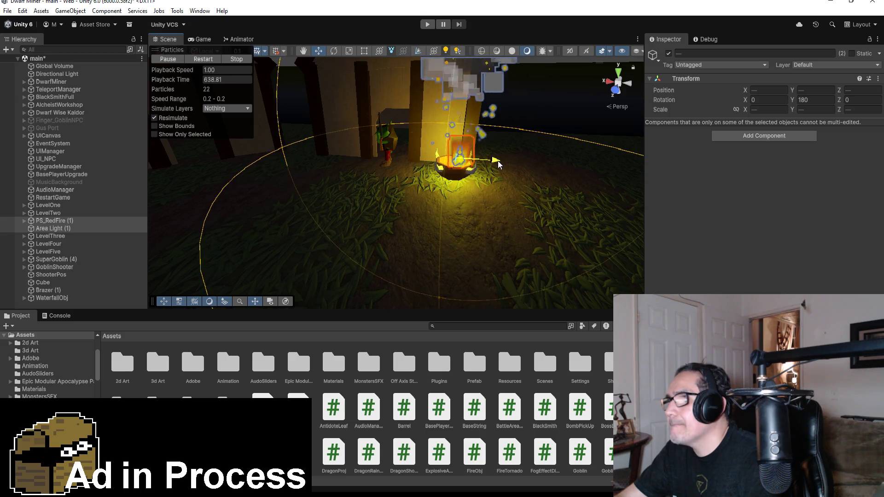
pyautogui.moveTo(566, 147)
pyautogui.mouseDown()
pyautogui.moveTo(418, 156)
pyautogui.moveTo(455, 198)
pyautogui.moveTo(464, 190)
pyautogui.mouseUp()
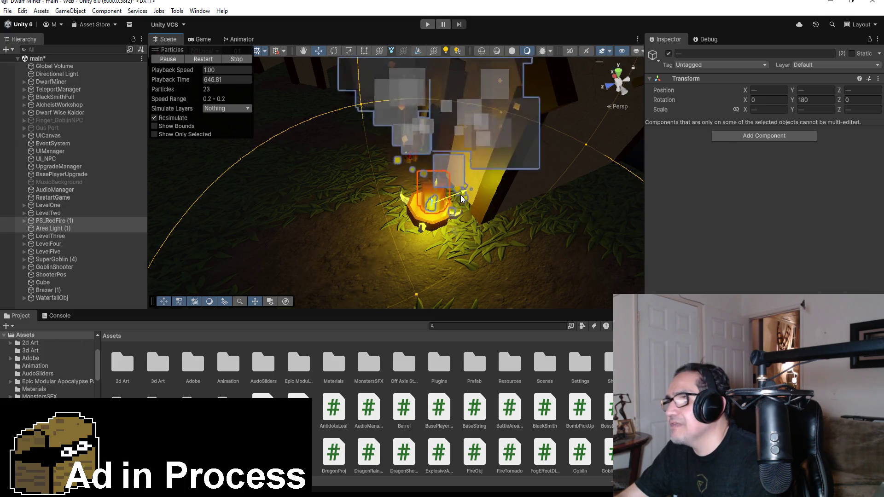
pyautogui.scroll(-5, 481, 222)
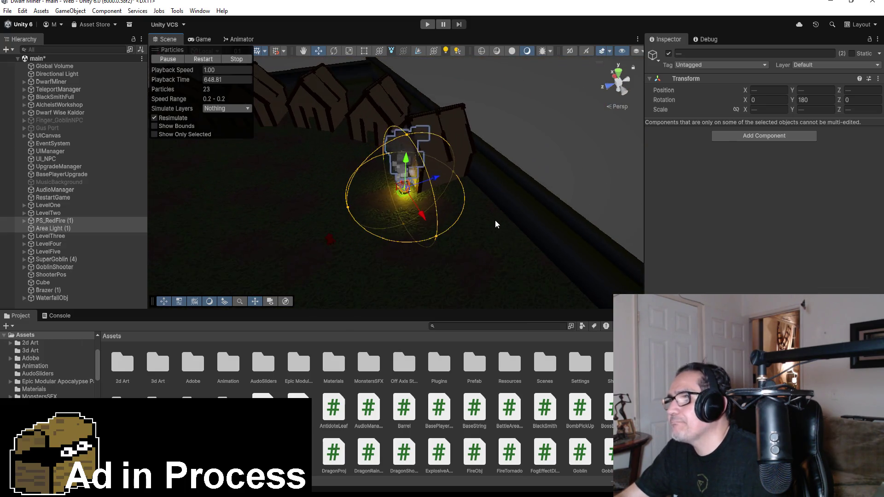
pyautogui.moveTo(496, 225)
pyautogui.mouseDown()
pyautogui.moveTo(489, 193)
pyautogui.moveTo(407, 214)
pyautogui.mouseUp()
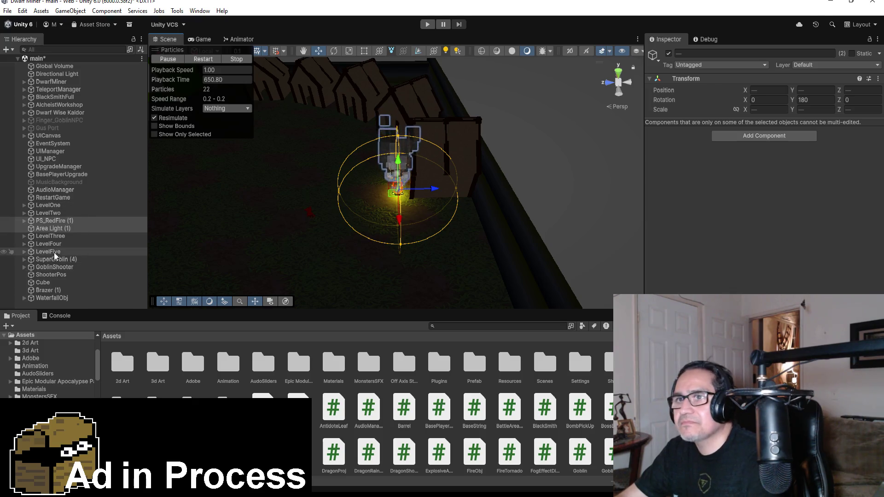
pyautogui.click(57, 221)
# - Parent PS_RedFire (1) and Area Light (1) under Brazer (1), then collapse and select Brazer (1)
pyautogui.moveTo(57, 221)
pyautogui.mouseDown()
pyautogui.moveTo(61, 282)
pyautogui.moveTo(48, 290)
pyautogui.mouseUp()
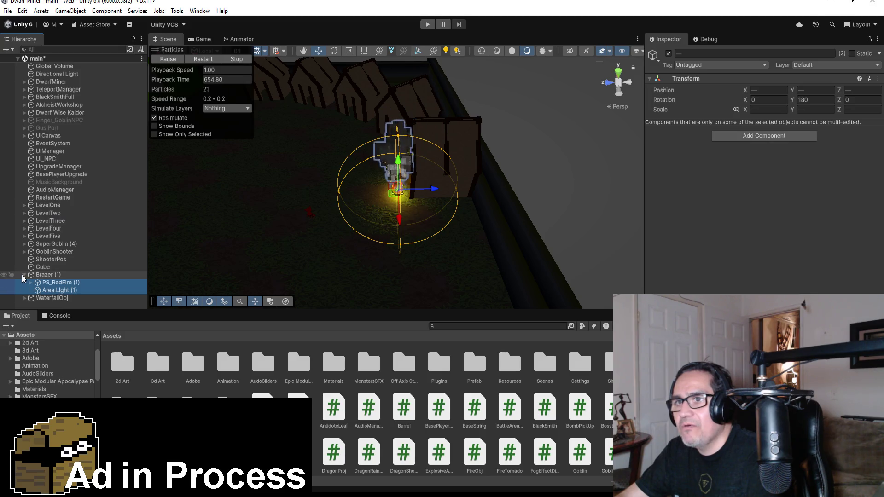
pyautogui.click(21, 275)
pyautogui.click(53, 272)
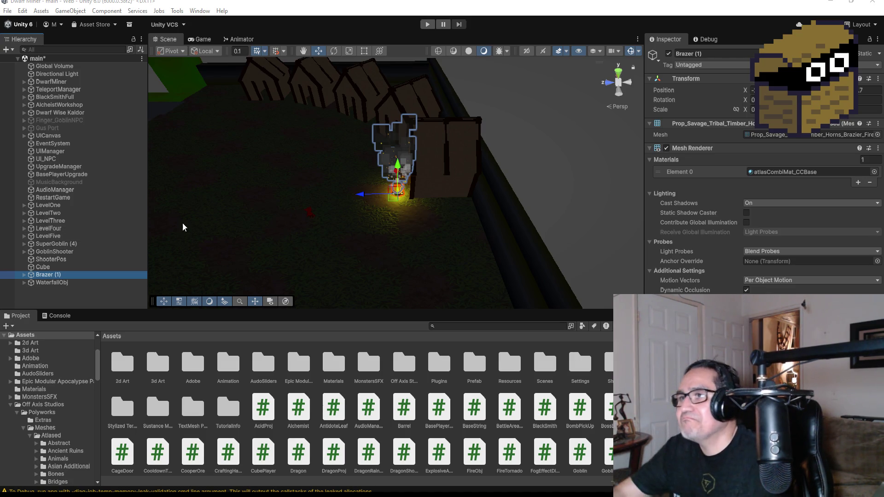
# - Switch to Top view and expand LevelFive in the Hierarchy, collapsing GroupFloor
pyautogui.click(619, 73)
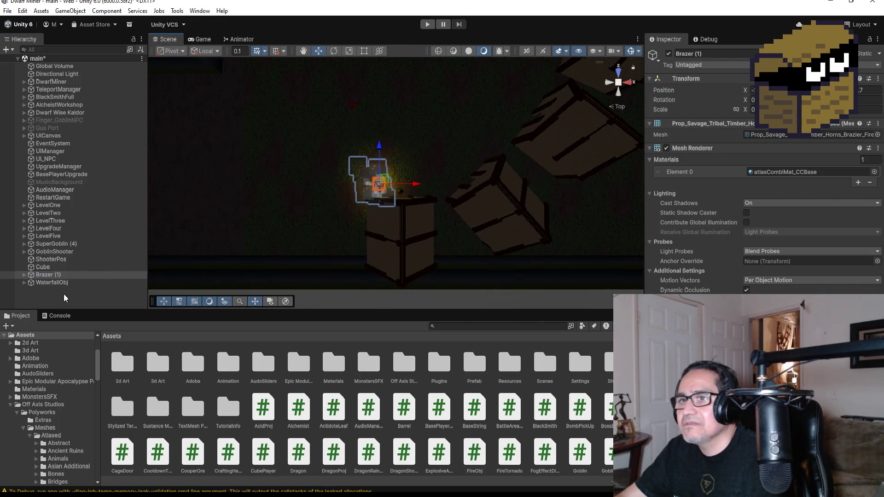
pyautogui.click(65, 254)
pyautogui.click(55, 244)
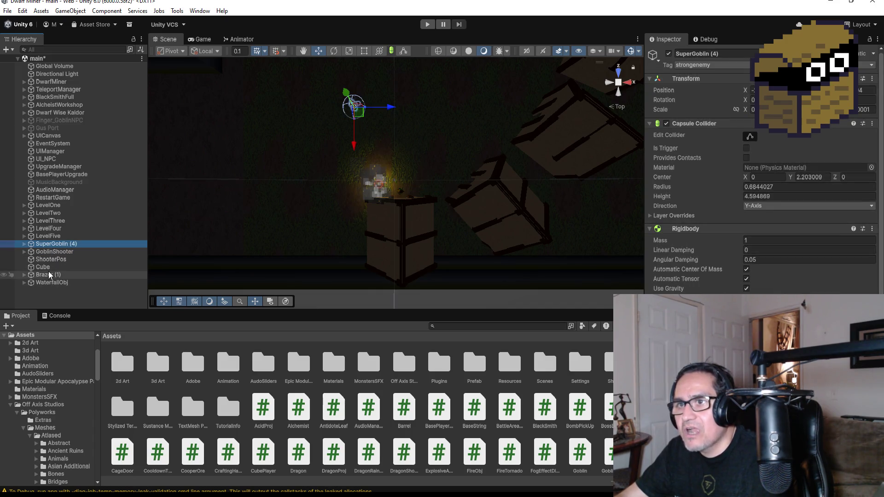
pyautogui.click(26, 236)
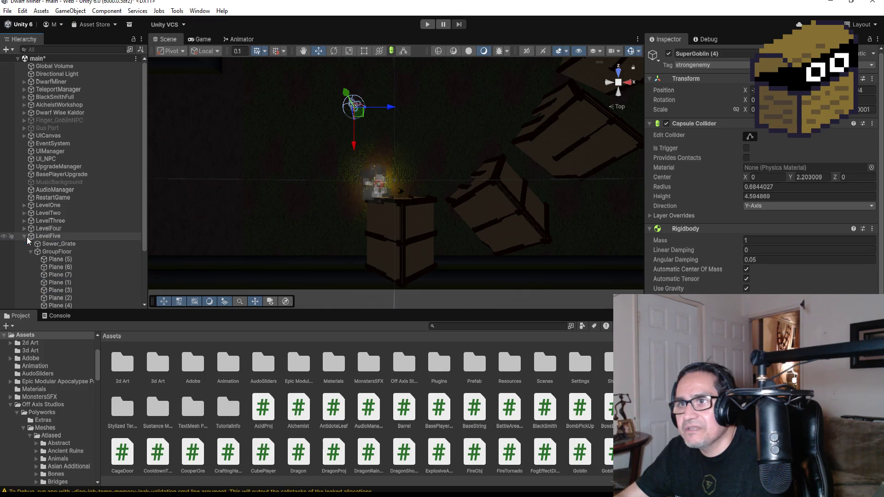
pyautogui.click(31, 252)
pyautogui.click(45, 237)
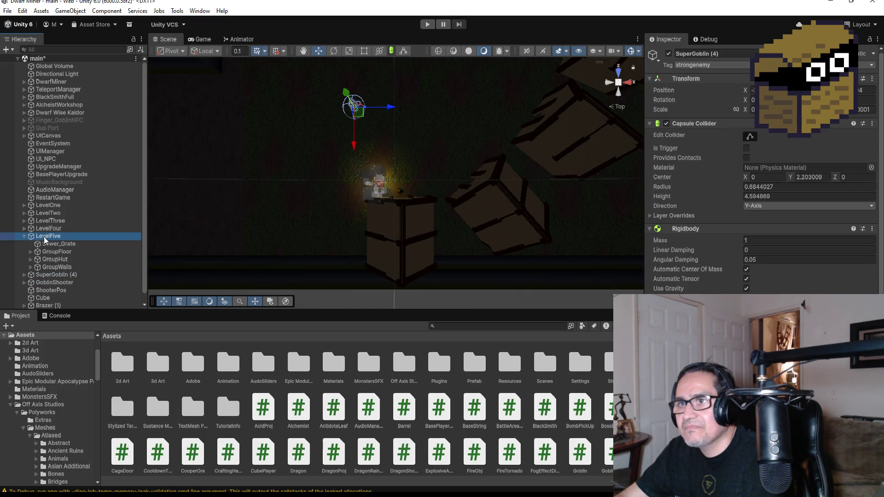
# - Create an empty GroupBrazer under LevelFive and move Brazer (1) into it
pyautogui.rightClick(45, 238)
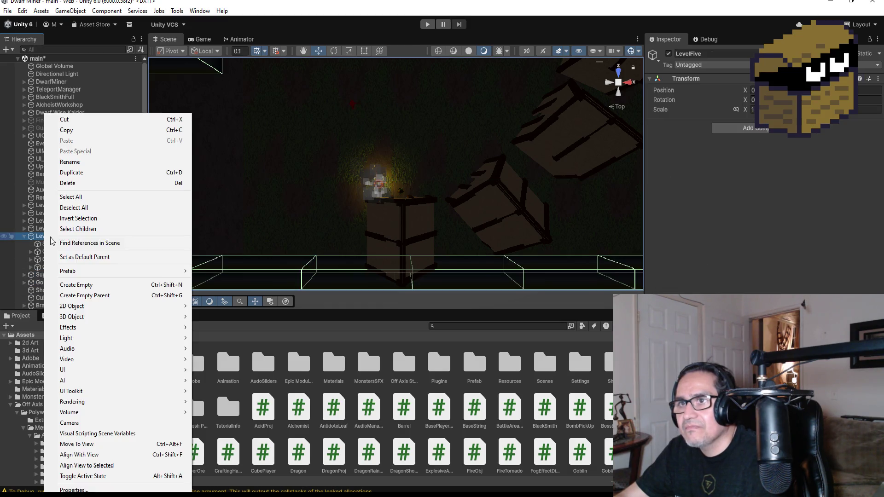
pyautogui.click(95, 285)
pyautogui.click(726, 54)
pyautogui.write('GroupBrazer')
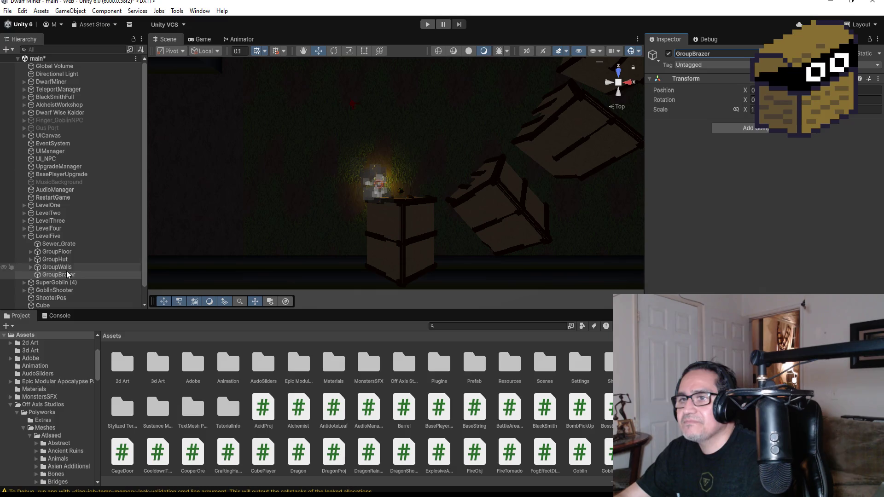
pyautogui.scroll(-2, 64, 282)
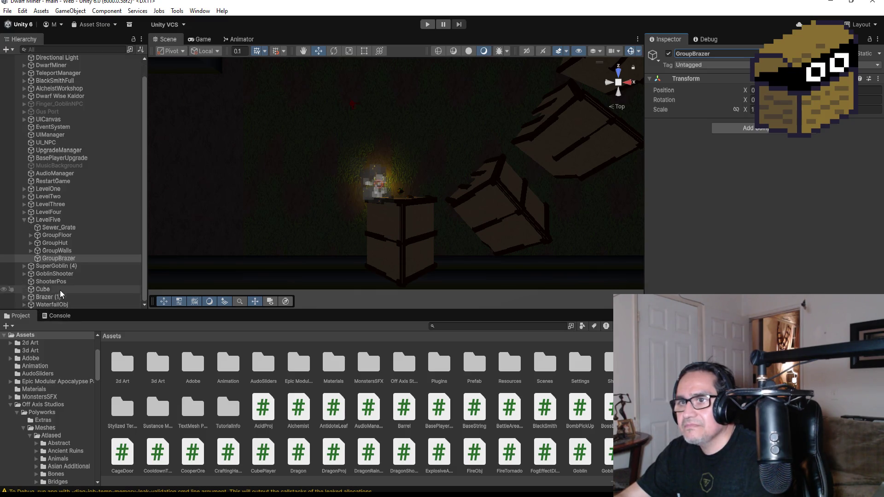
pyautogui.moveTo(58, 297); pyautogui.dragTo(73, 259)
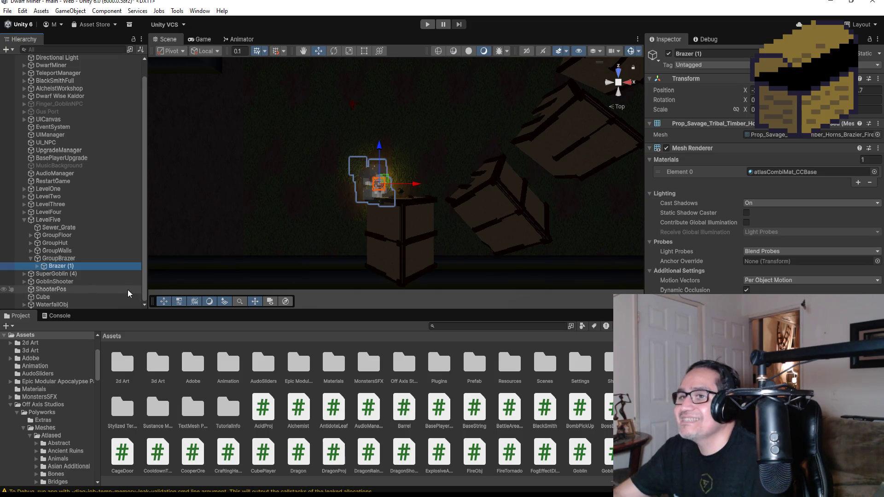
pyautogui.click(28, 258)
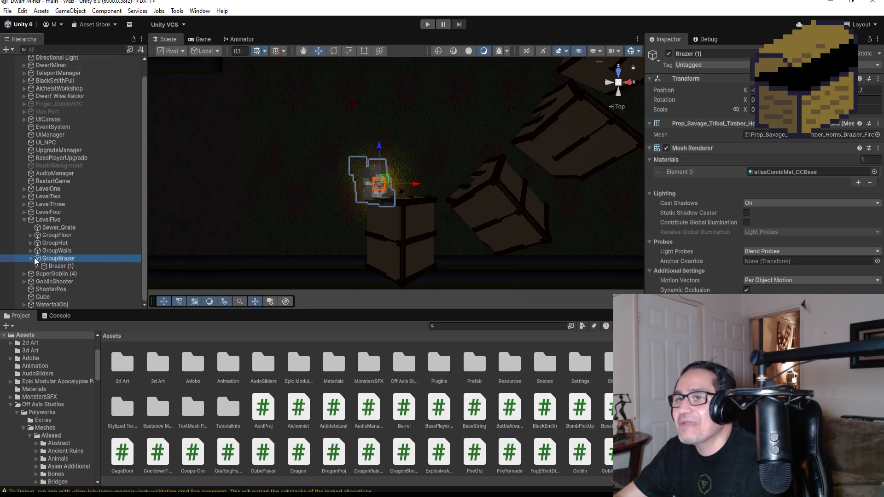
pyautogui.click(59, 266)
pyautogui.scroll(-6, 496, 132)
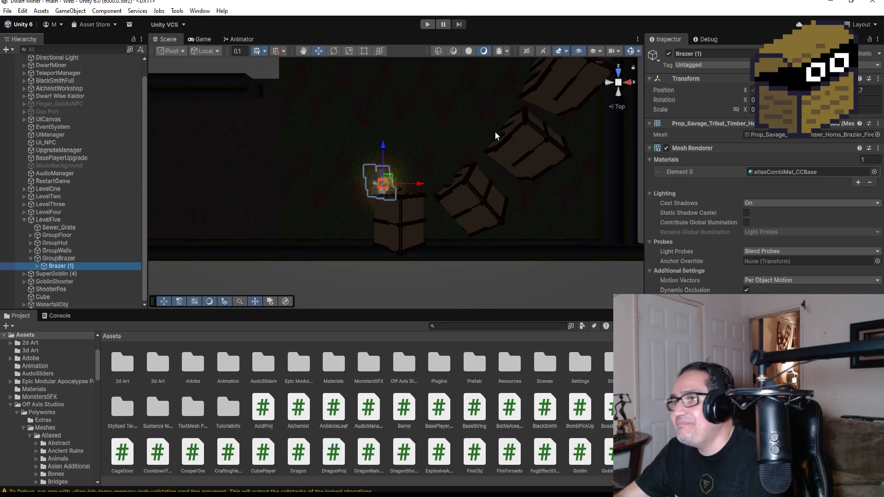
pyautogui.hotkey('ctrl', 'd')
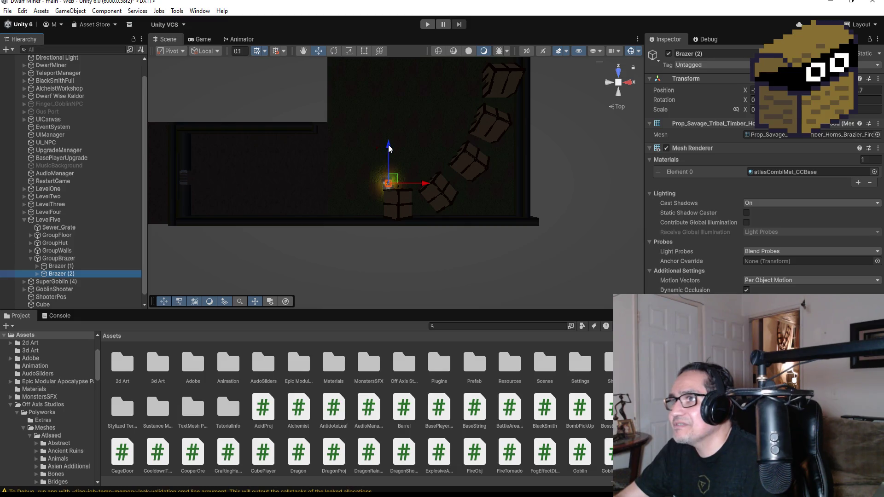
# - Move Brazer (2) forward and right along the row of crates
pyautogui.moveTo(388, 145); pyautogui.dragTo(395, 121)
pyautogui.moveTo(427, 159); pyautogui.dragTo(482, 152)
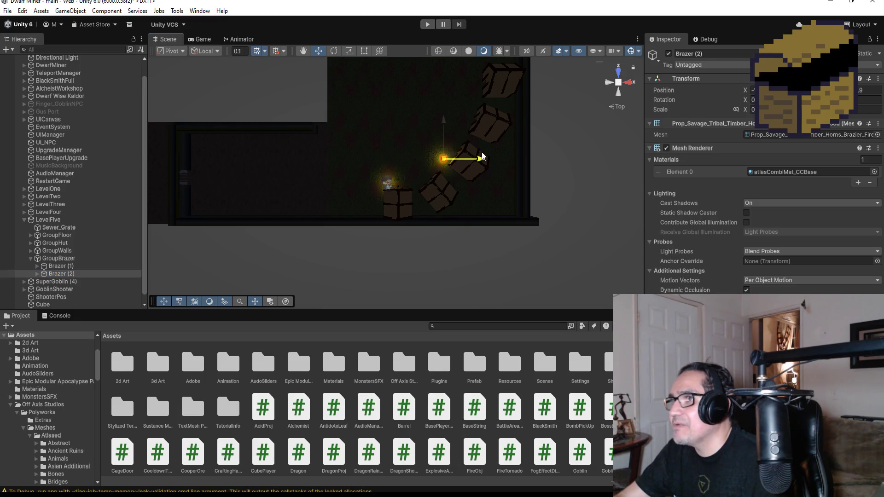
pyautogui.scroll(-2, 477, 184)
pyautogui.scroll(-2, 478, 185)
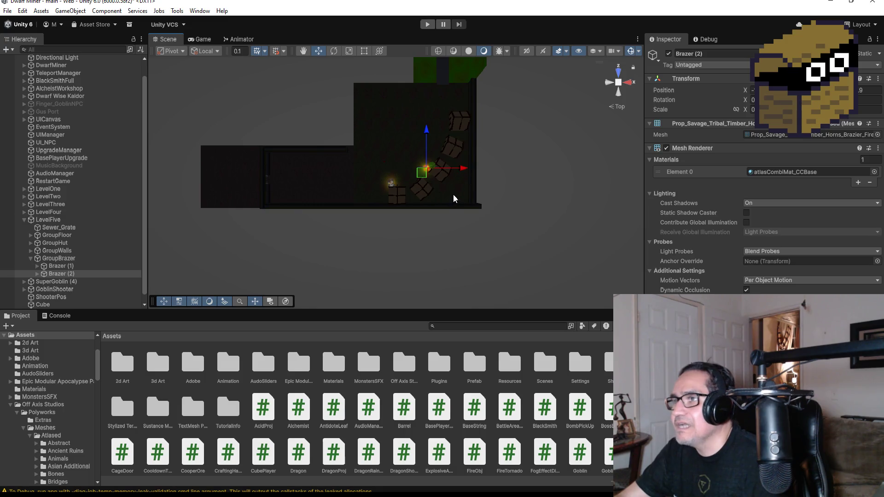
# - Duplicate it into Brazer (3) and place it further up the room beside the top crate
pyautogui.hotkey('ctrl', 'd')
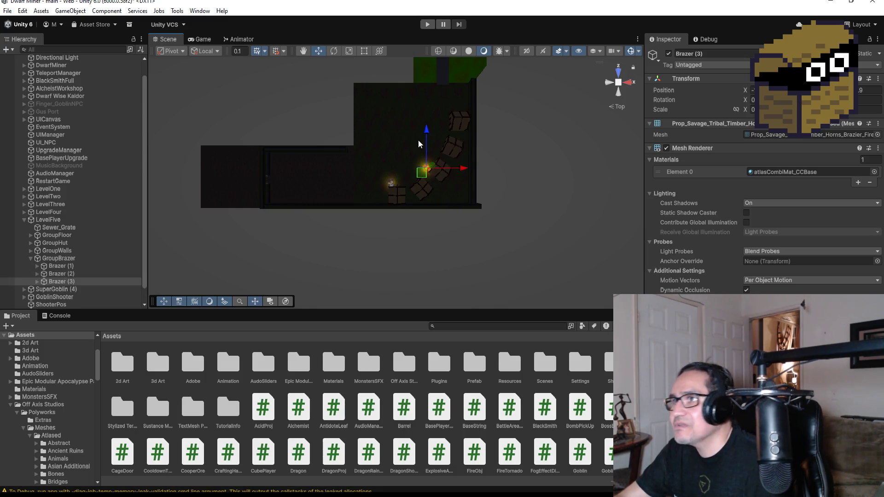
pyautogui.moveTo(429, 130); pyautogui.dragTo(435, 85)
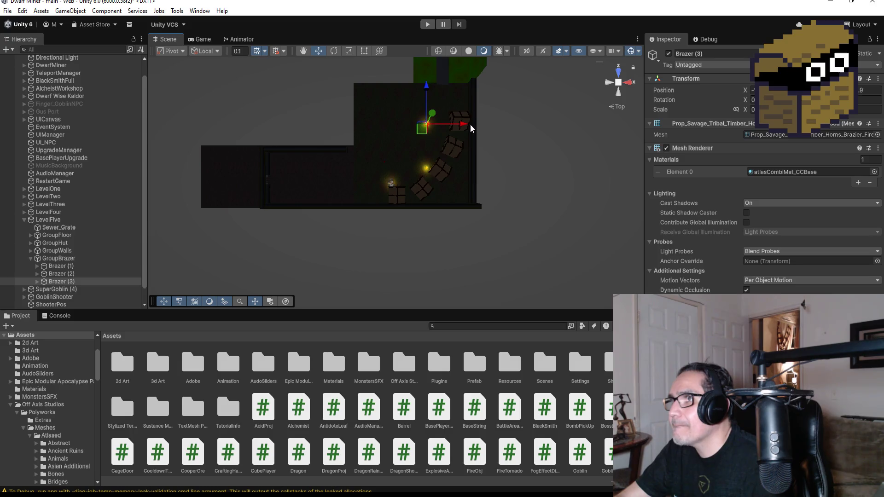
pyautogui.moveTo(464, 128); pyautogui.dragTo(480, 127)
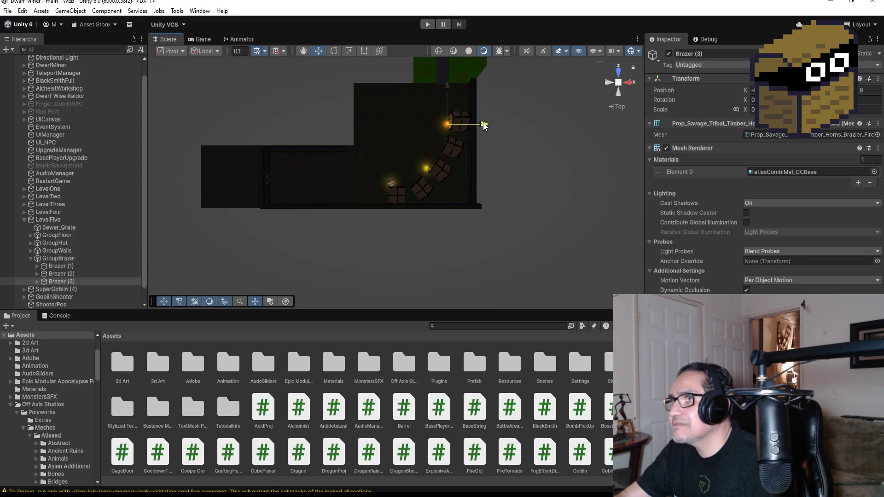
pyautogui.press('f')
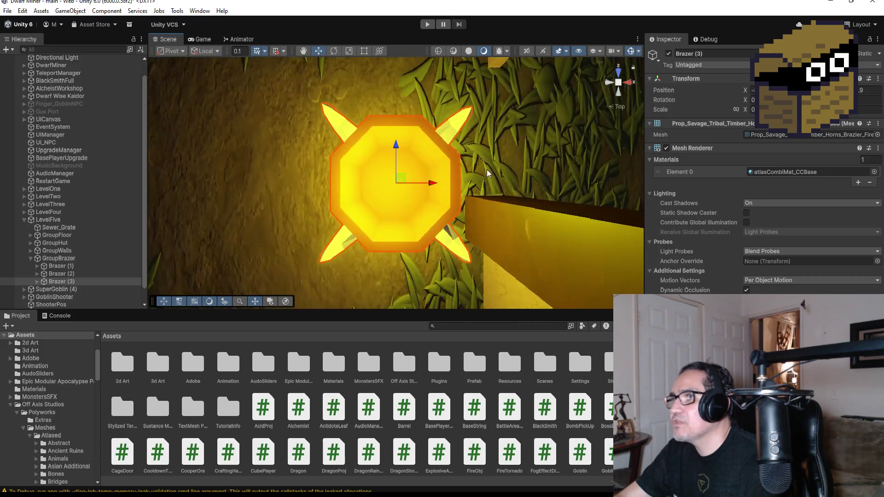
pyautogui.scroll(-5, 402, 159)
pyautogui.moveTo(393, 141); pyautogui.dragTo(395, 184)
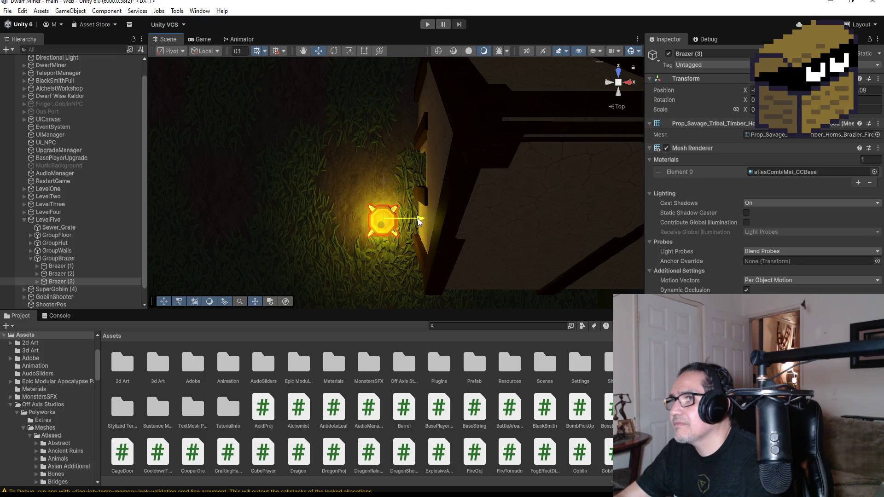
pyautogui.scroll(-3, 373, 248)
# - Nudge Brazer (2) slightly left, check its fire and light, then collapse GroupBrazer
pyautogui.click(65, 274)
pyautogui.press('f')
pyautogui.scroll(-5, 405, 178)
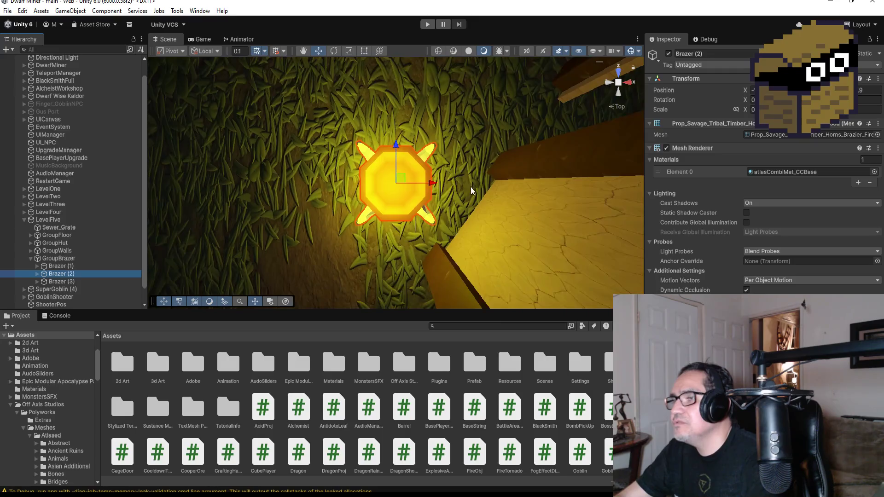
pyautogui.scroll(-3, 418, 189)
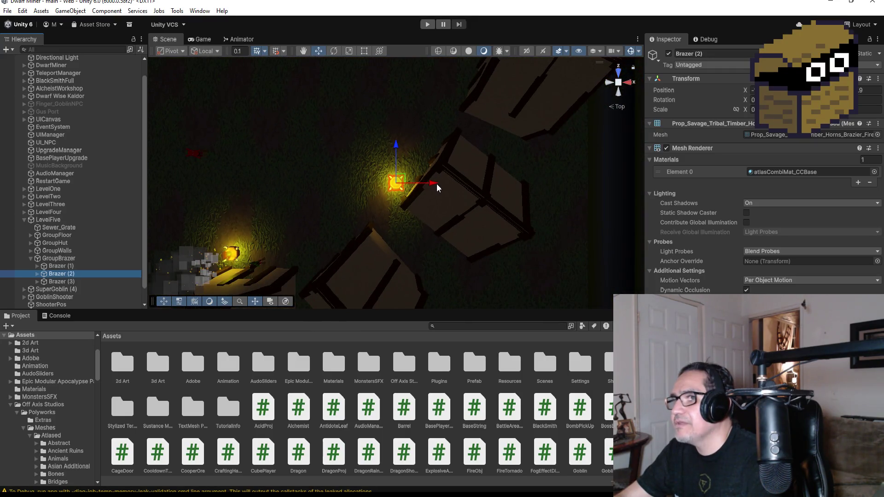
pyautogui.moveTo(424, 184); pyautogui.dragTo(422, 184)
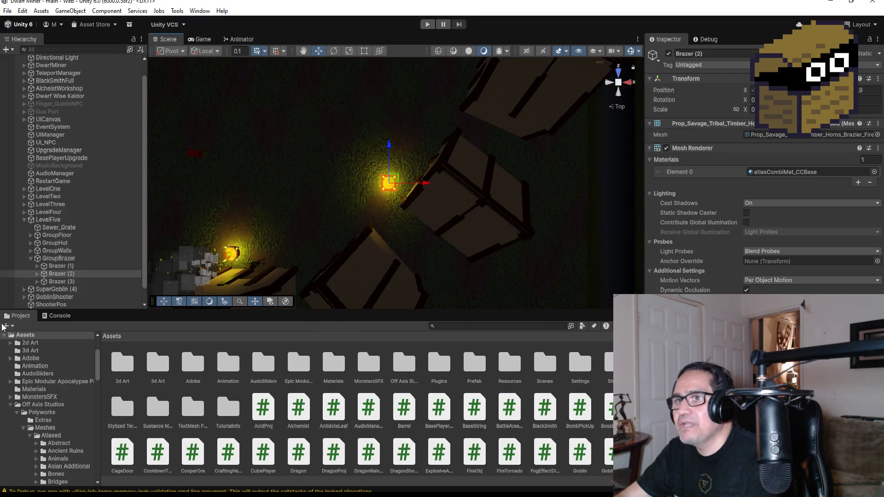
pyautogui.click(36, 274)
pyautogui.click(76, 289)
pyautogui.click(81, 282)
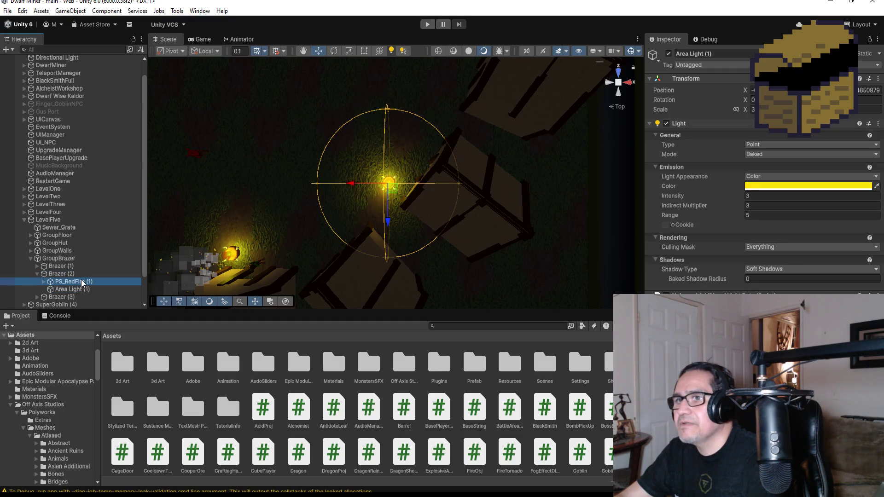
pyautogui.click(36, 274)
pyautogui.click(33, 259)
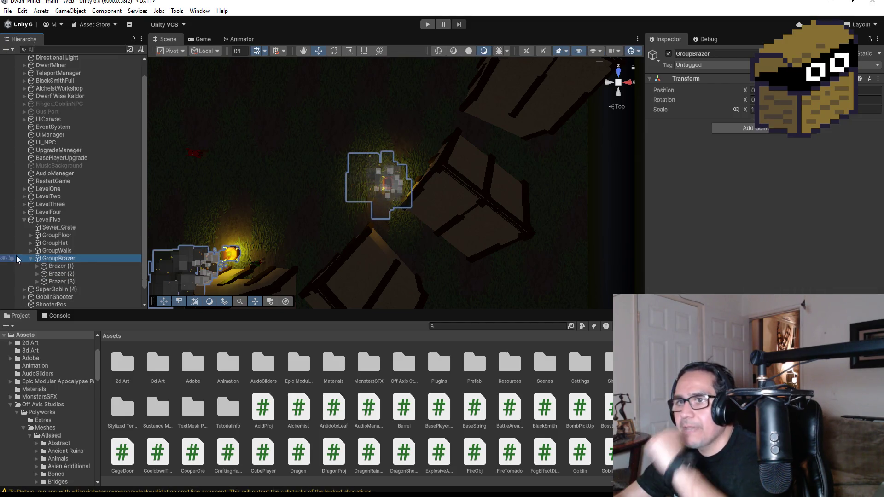
pyautogui.hotkey('ctrl', 'z')
pyautogui.click(31, 260)
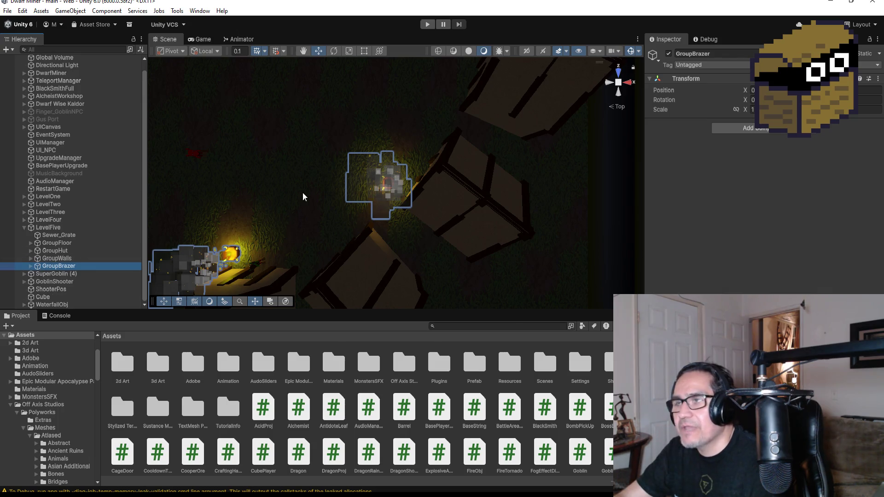
# - Collapse LevelFive, select WaterfallObj, and enter Play Mode to test the level
pyautogui.scroll(-5, 323, 198)
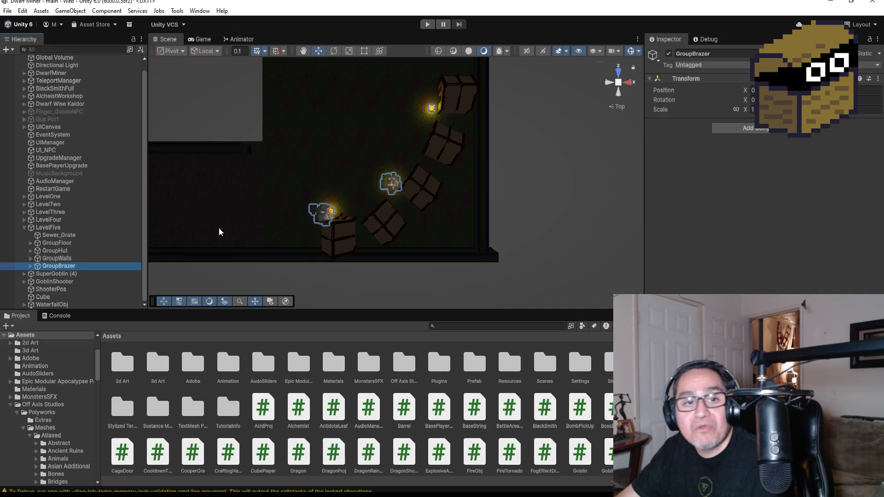
pyautogui.moveTo(251, 217)
pyautogui.mouseDown()
pyautogui.moveTo(260, 187)
pyautogui.moveTo(427, 111)
pyautogui.moveTo(444, 65)
pyautogui.moveTo(427, 125)
pyautogui.mouseUp()
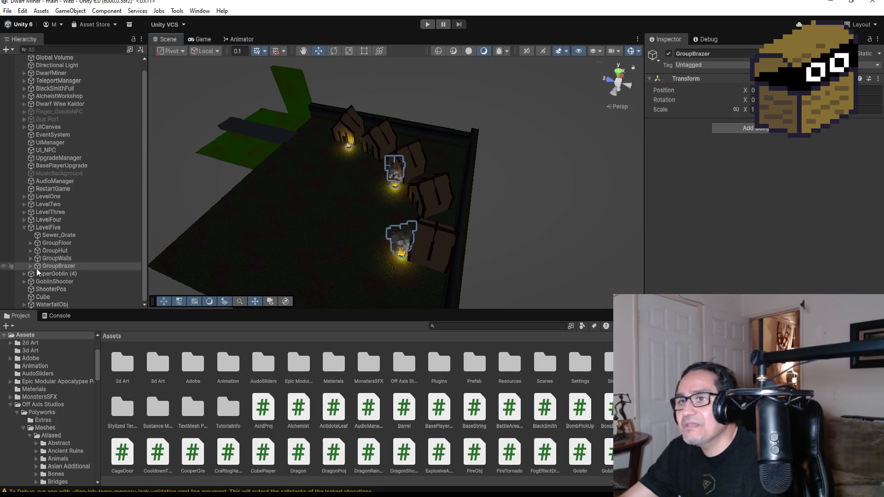
pyautogui.click(23, 225)
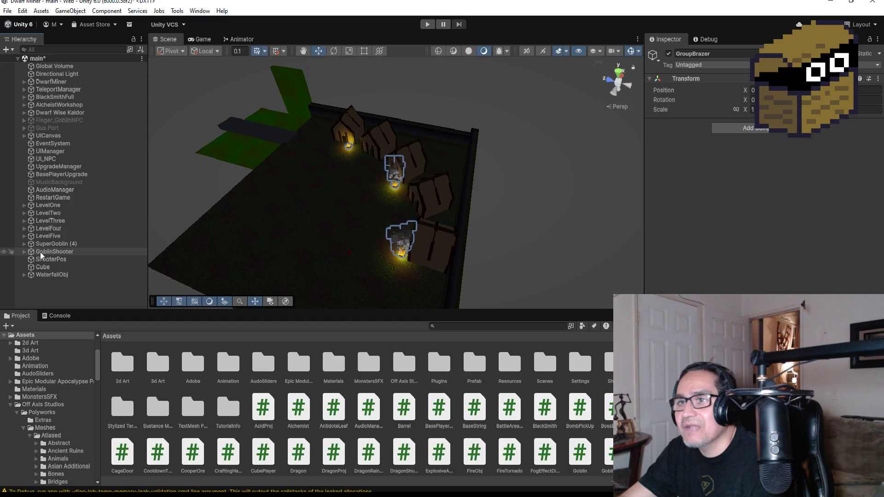
pyautogui.click(54, 276)
pyautogui.scroll(3, 437, 225)
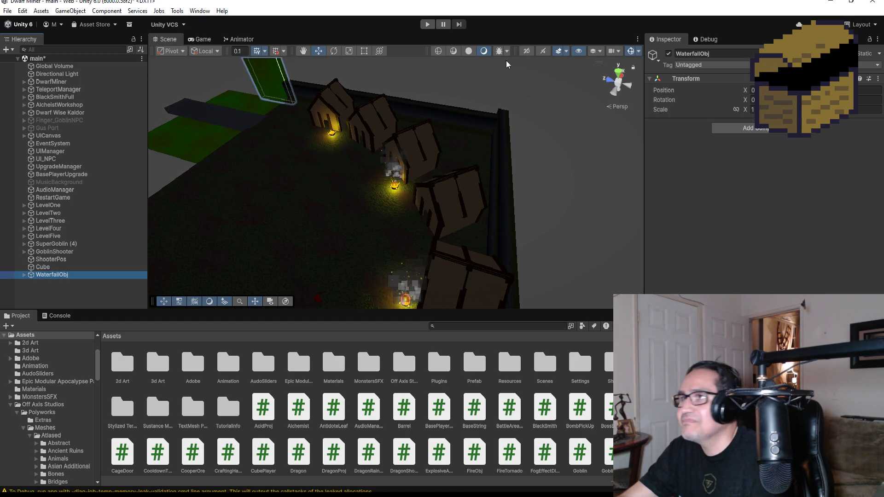
pyautogui.click(422, 25)
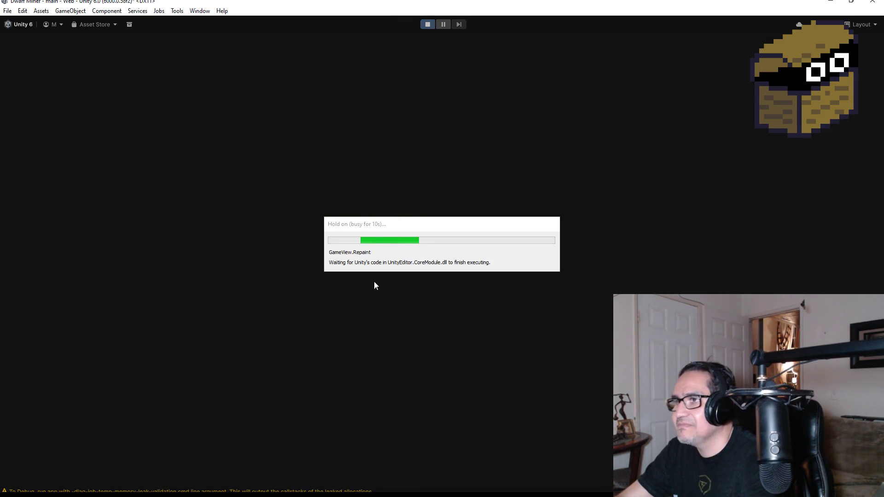
# - Close the settings overlay, equip the fire staff and walk toward the village
pyautogui.press('Escape')
pyautogui.press('2')
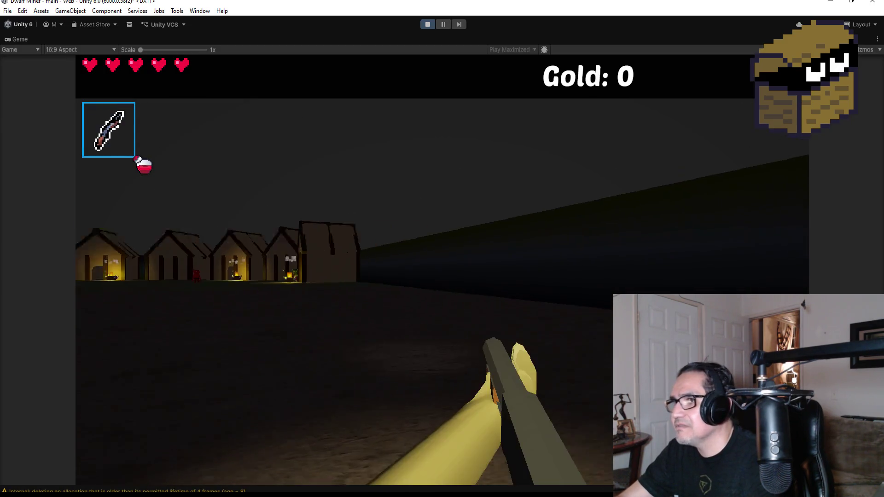
pyautogui.press('w')
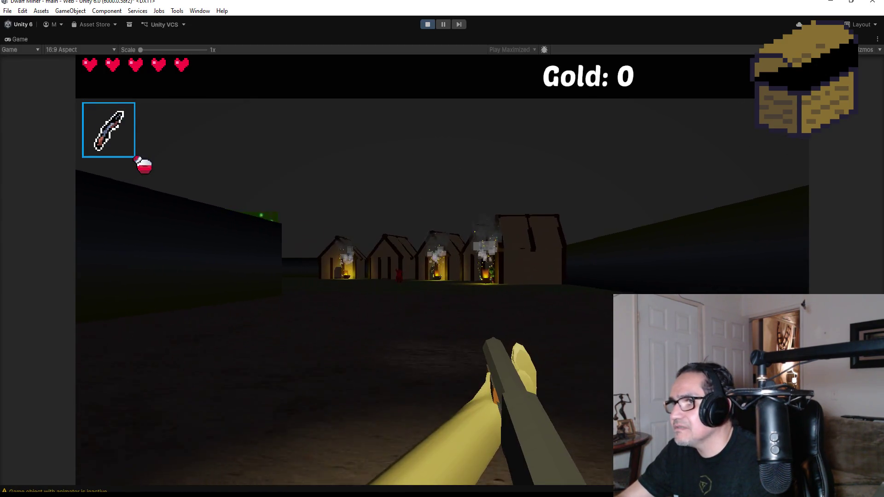
pyautogui.press('w')
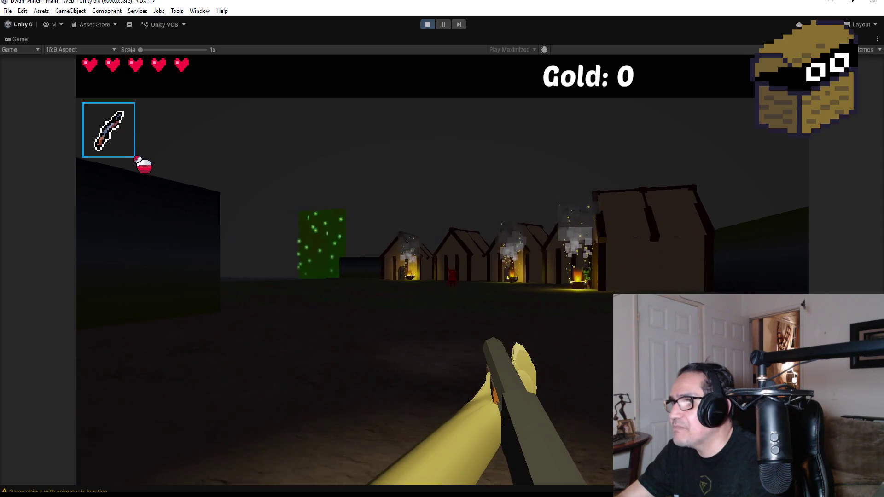
pyautogui.press('w')
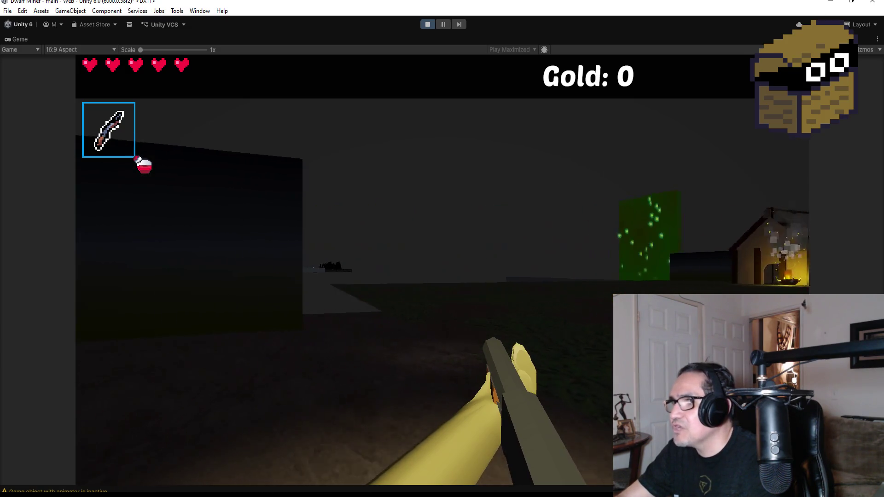
pyautogui.press('w')
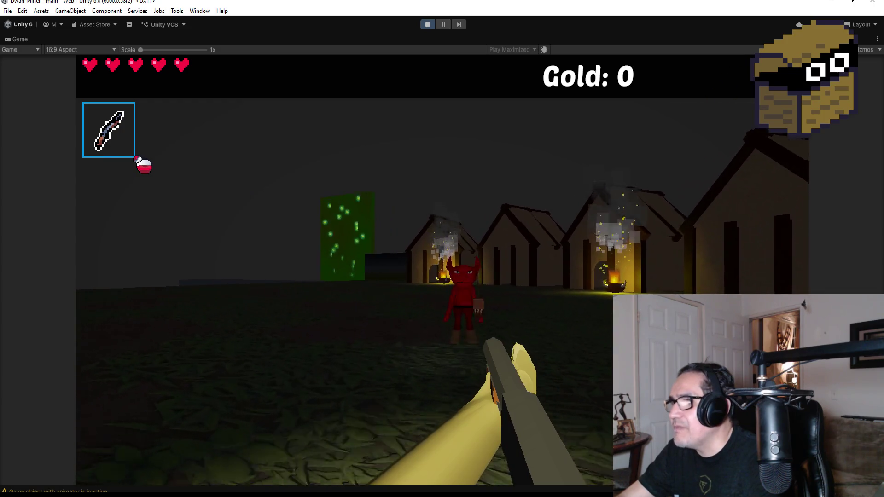
# - Shoot fireballs at the red and green goblins, then pause and exit Play mode
pyautogui.press('w')
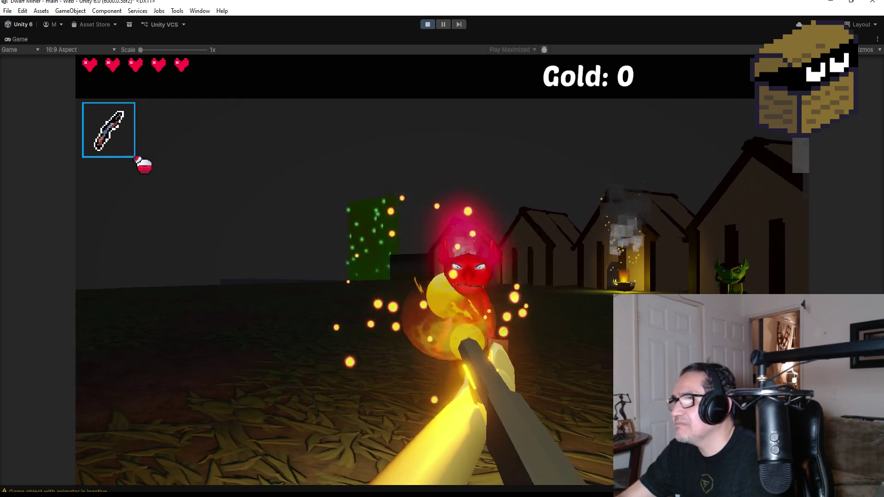
pyautogui.click(345, 269)
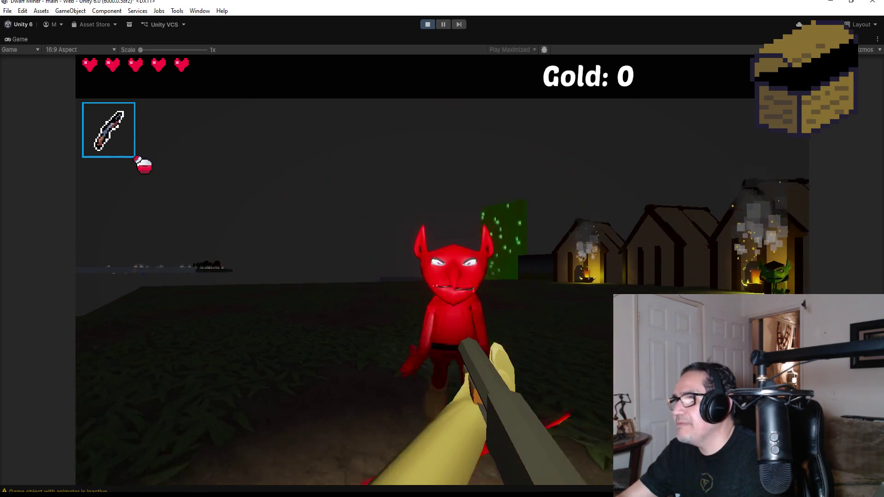
pyautogui.click(344, 269)
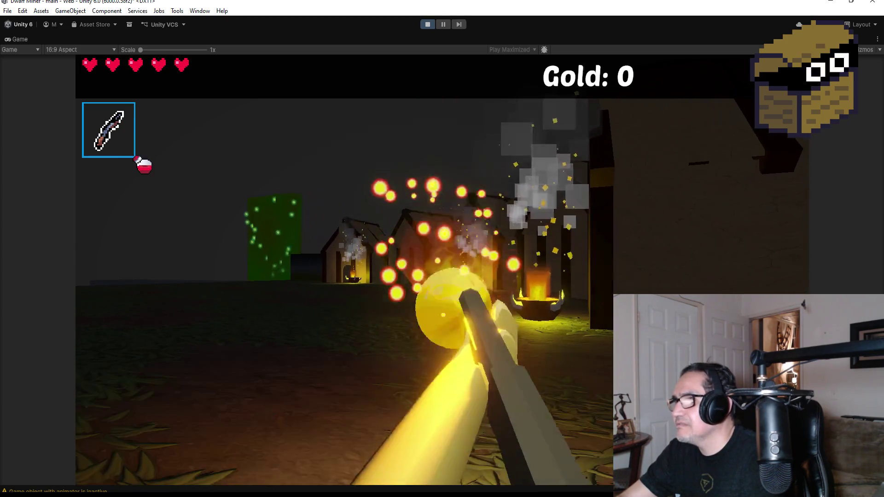
pyautogui.press('w')
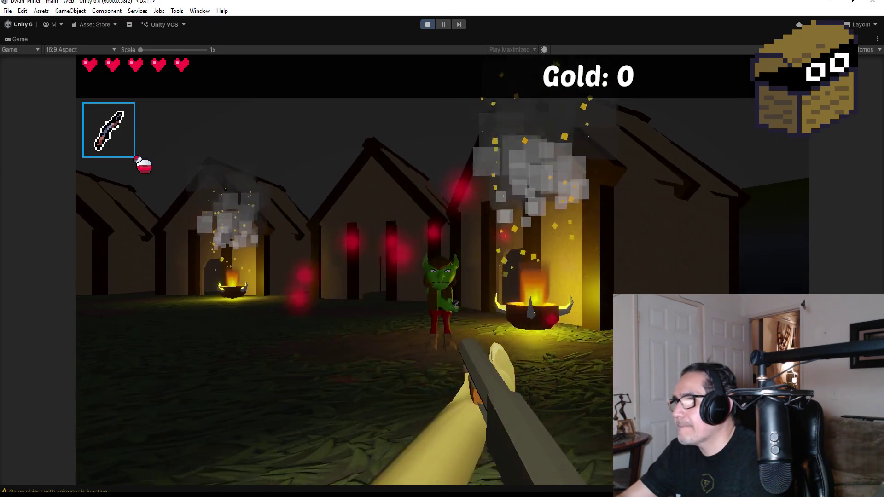
pyautogui.click(345, 270)
pyautogui.press('Escape')
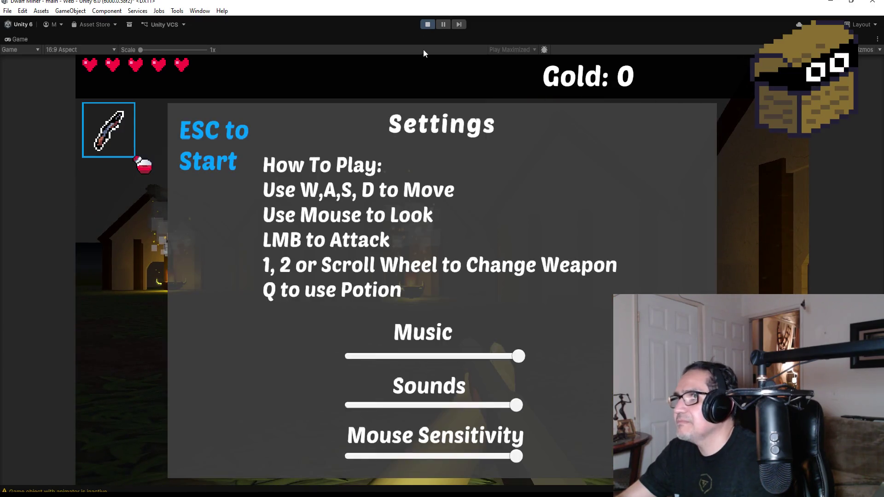
pyautogui.click(430, 24)
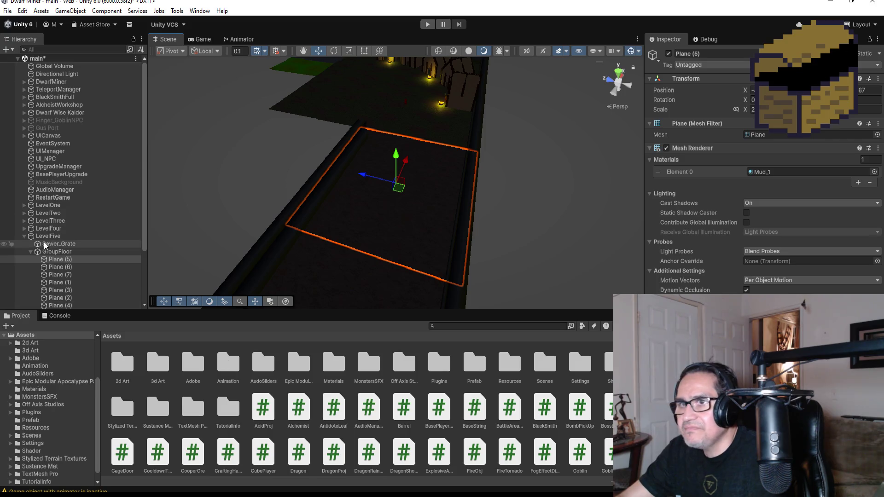
# - Collapse GroupFloor and LevelFive in the Hierarchy, selecting SuperGoblin (4) and then LevelFive
pyautogui.click(31, 251)
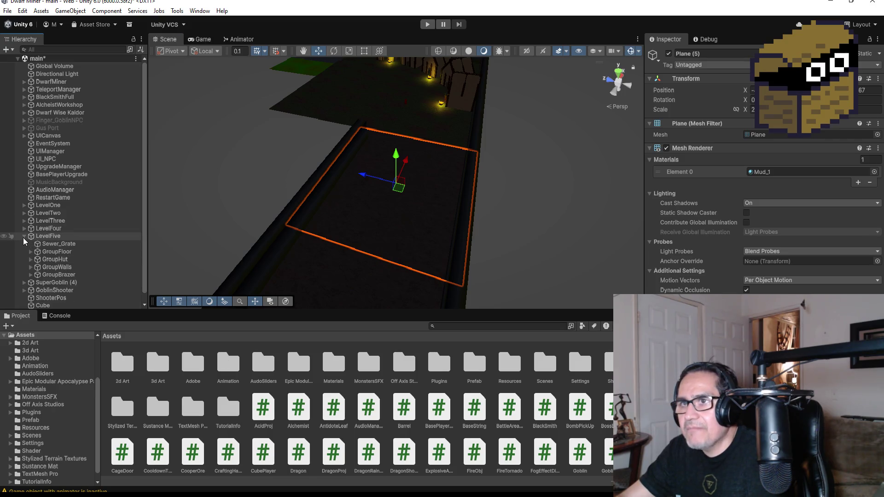
pyautogui.scroll(-1, 51, 263)
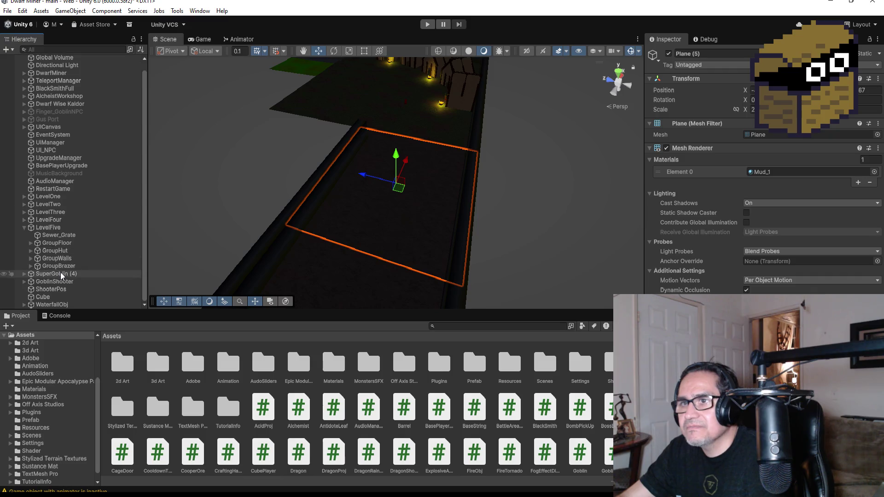
pyautogui.click(57, 274)
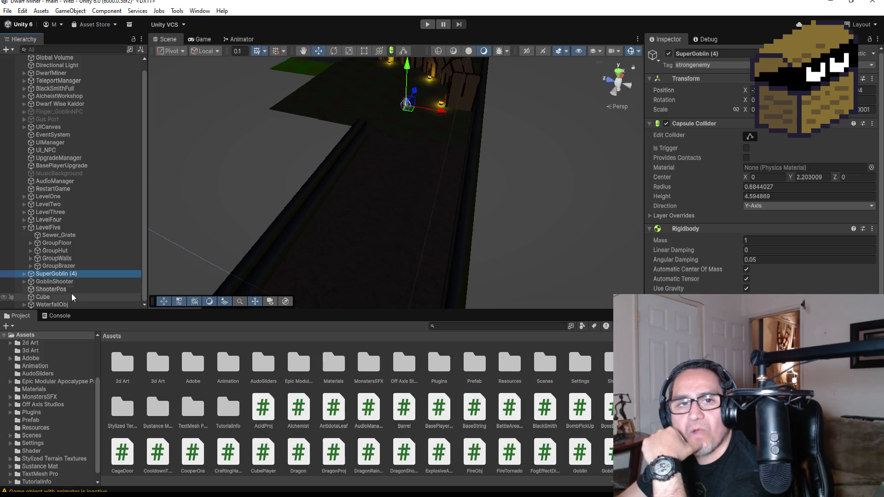
pyautogui.click(26, 228)
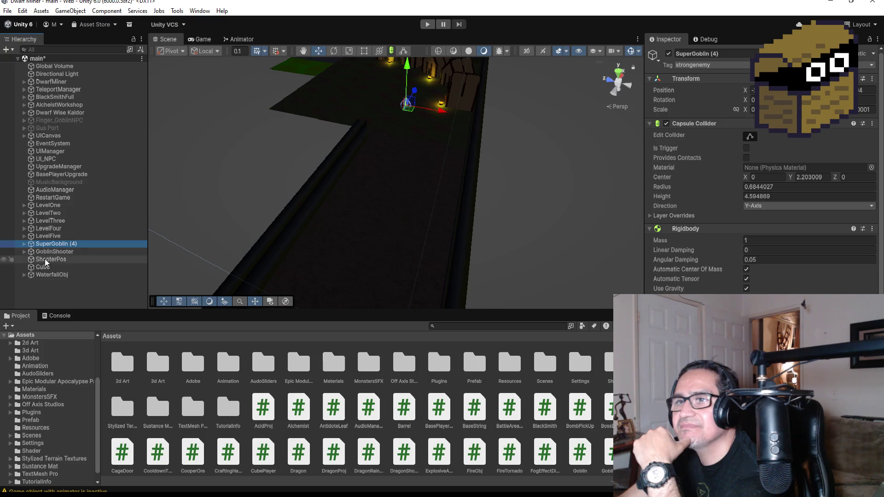
pyautogui.click(47, 236)
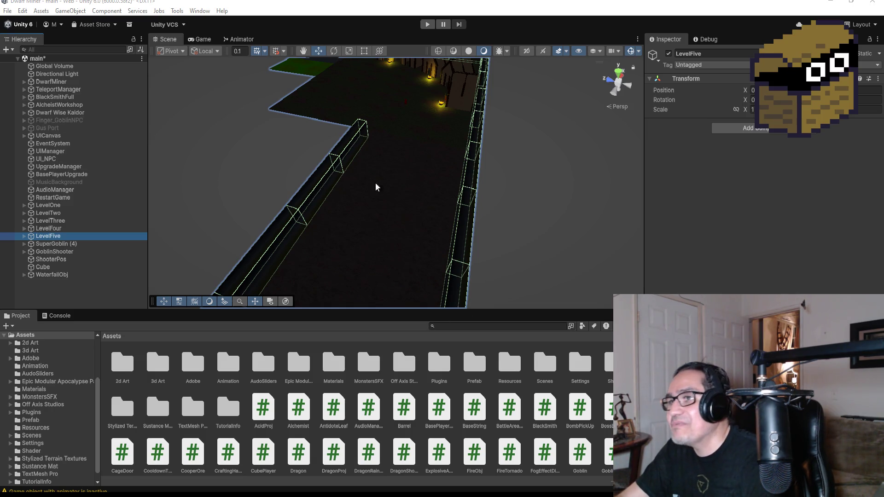
# - Zoom out and orbit the Scene view over LevelFive, then open the Assets/Prefab folder
pyautogui.scroll(-5, 376, 184)
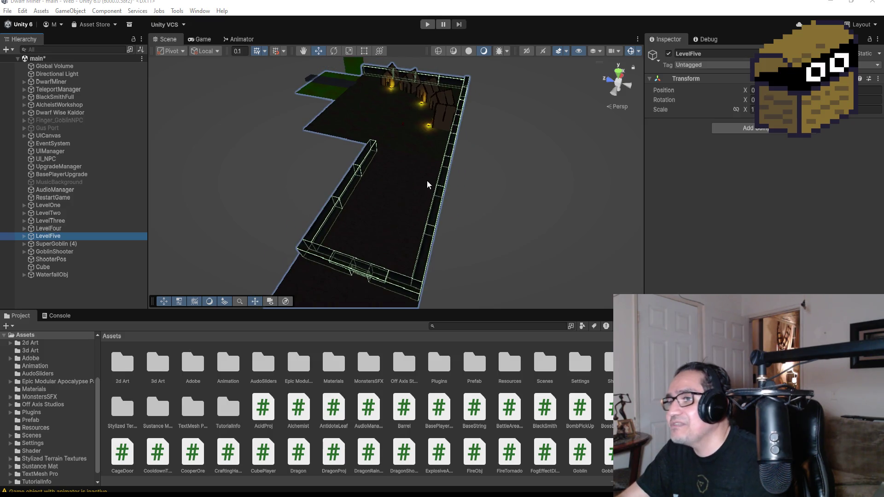
pyautogui.moveTo(427, 180); pyautogui.dragTo(427, 212)
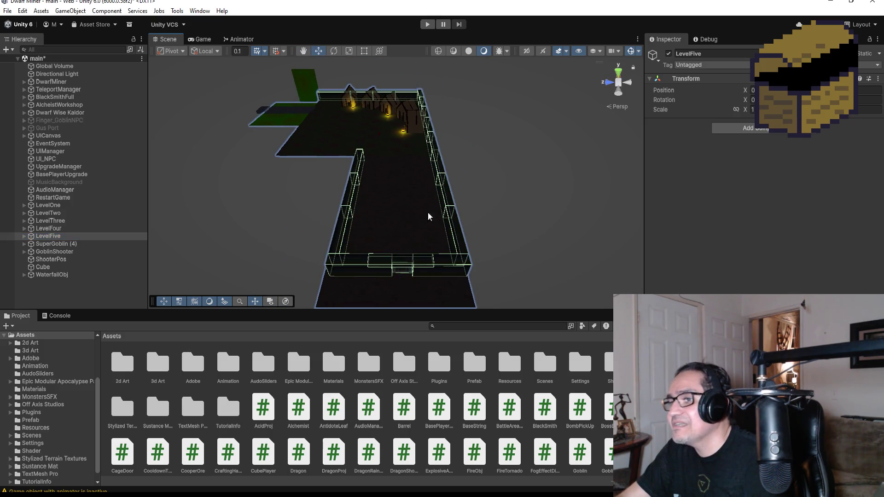
pyautogui.doubleClick(465, 363)
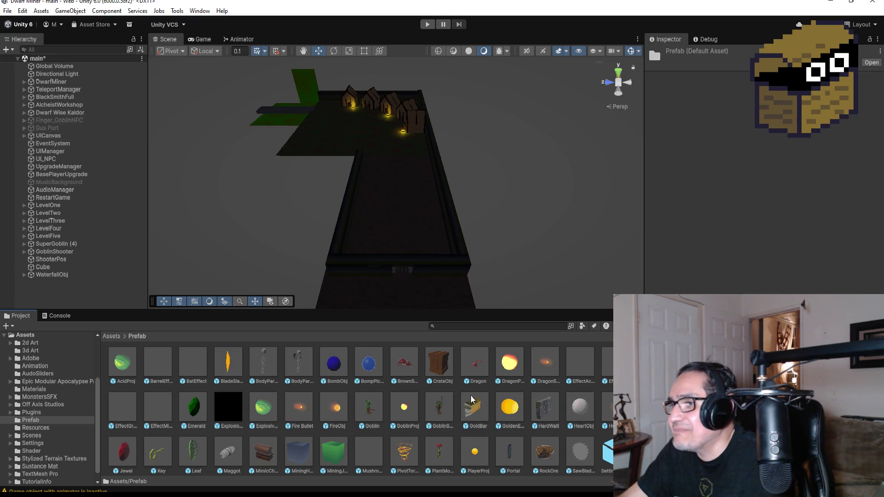
# - Inspect CrateObj, then the HardWall prefab with its Cube mesh and CrackedBrickMat material
pyautogui.click(448, 369)
pyautogui.click(552, 409)
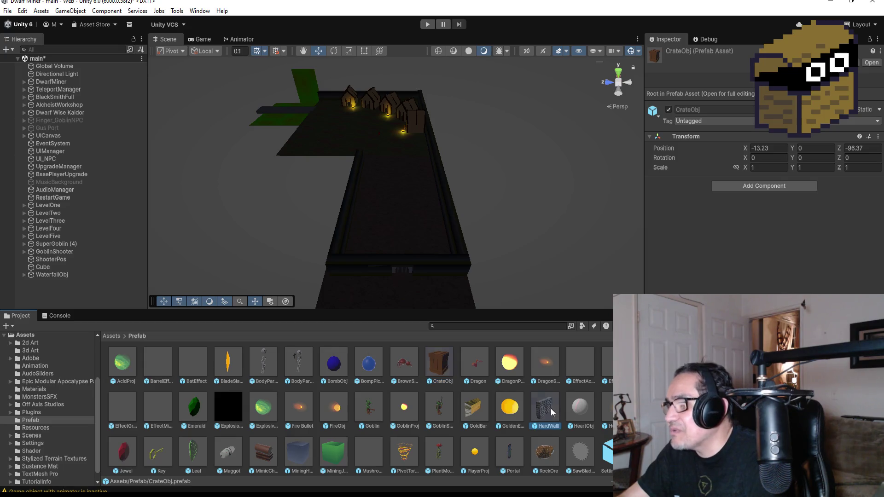
pyautogui.scroll(-1, 521, 436)
pyautogui.scroll(1, 530, 427)
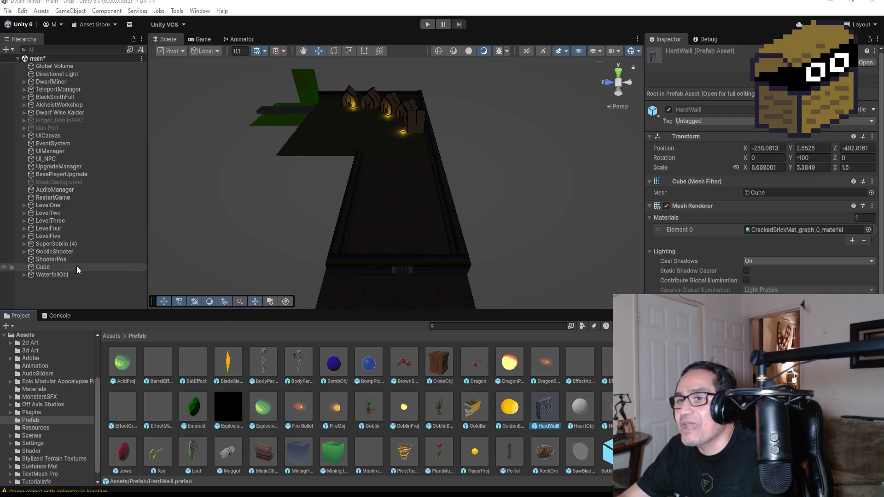
# - Duplicate a LevelFive wall piece with Ctrl+D, move the copy and frame it
pyautogui.click(377, 257)
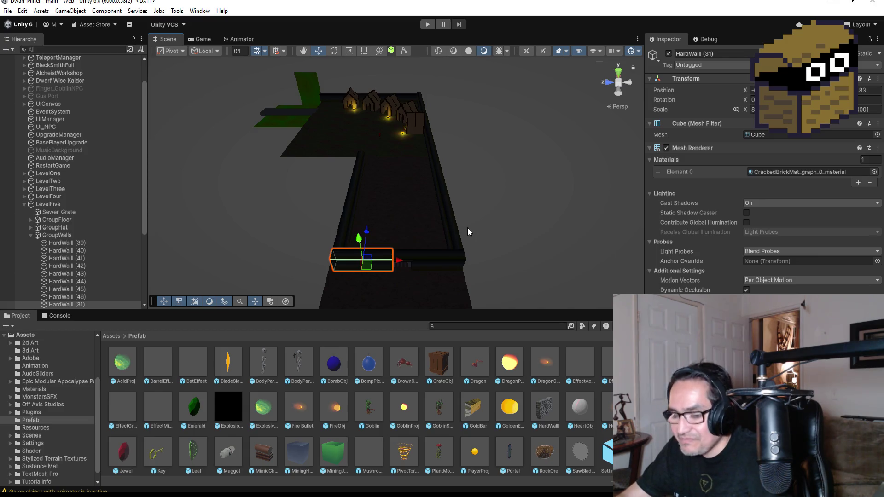
pyautogui.hotkey('ctrl', 'd')
pyautogui.moveTo(364, 237); pyautogui.dragTo(387, 193)
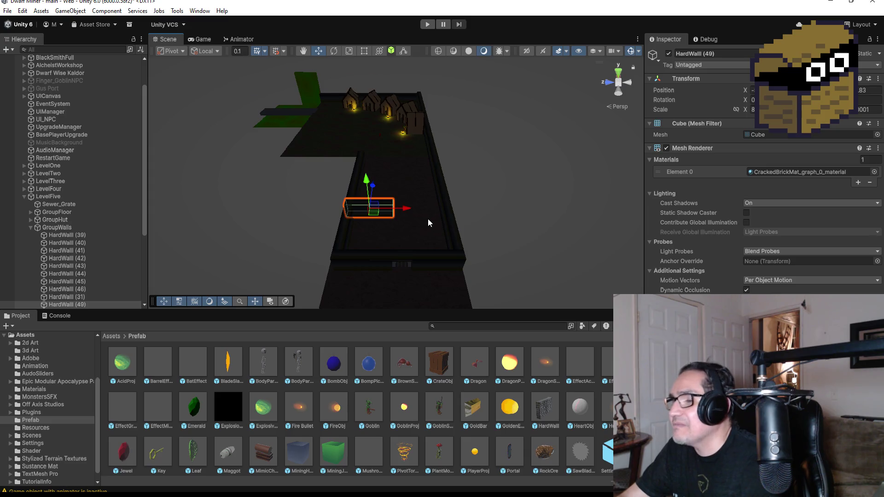
pyautogui.press('f')
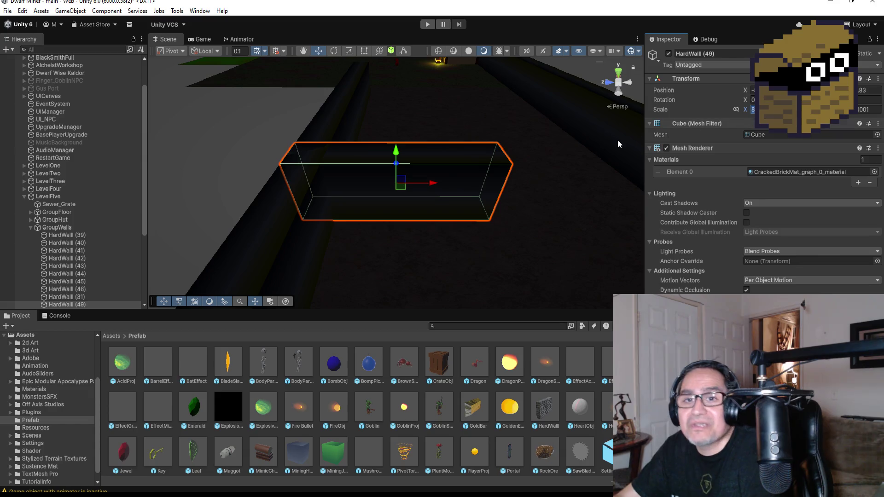
# - Shrink the wall copy with the Rect tool into a shorter, much thinner segment, checked from Top view
pyautogui.click(360, 54)
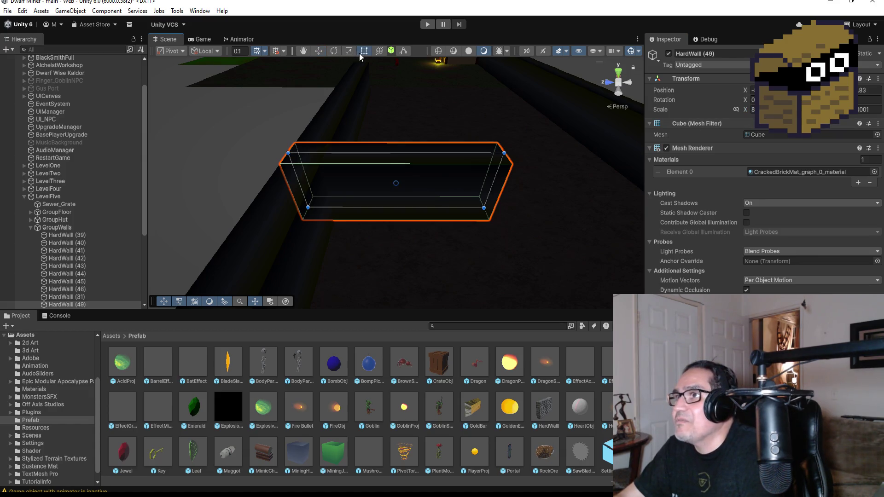
pyautogui.moveTo(300, 182); pyautogui.dragTo(388, 182)
pyautogui.moveTo(438, 153)
pyautogui.mouseDown()
pyautogui.moveTo(441, 183)
pyautogui.moveTo(484, 204)
pyautogui.mouseUp()
pyautogui.moveTo(586, 215)
pyautogui.mouseDown()
pyautogui.moveTo(559, 158)
pyautogui.moveTo(646, 62)
pyautogui.mouseUp()
pyautogui.click(618, 72)
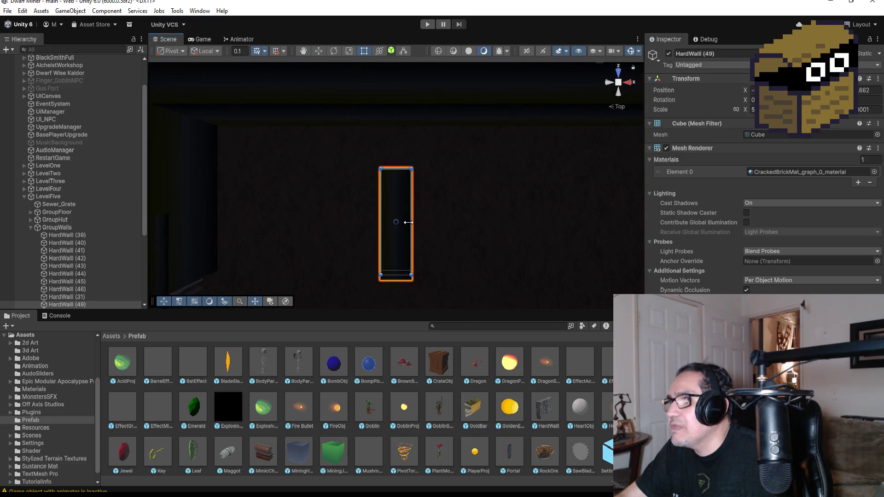
pyautogui.moveTo(412, 226); pyautogui.dragTo(397, 227)
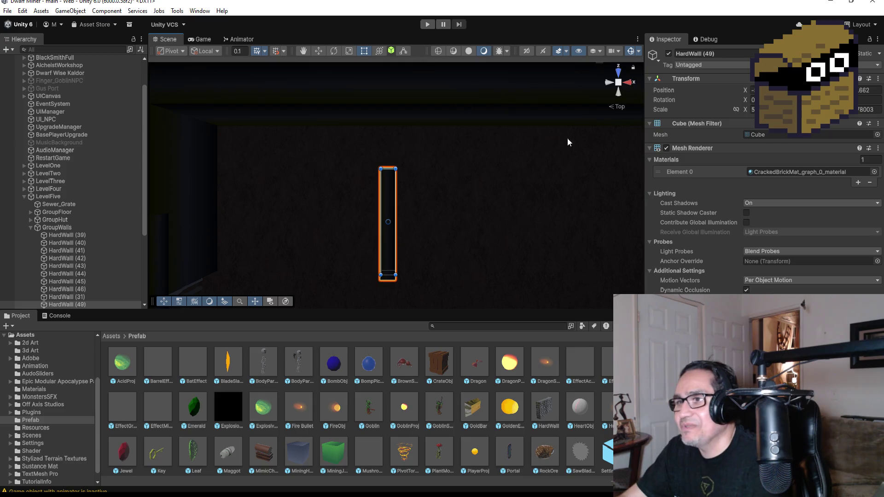
pyautogui.moveTo(421, 270)
pyautogui.mouseDown()
pyautogui.moveTo(526, 111)
pyautogui.moveTo(604, 109)
pyautogui.moveTo(599, 149)
pyautogui.mouseUp()
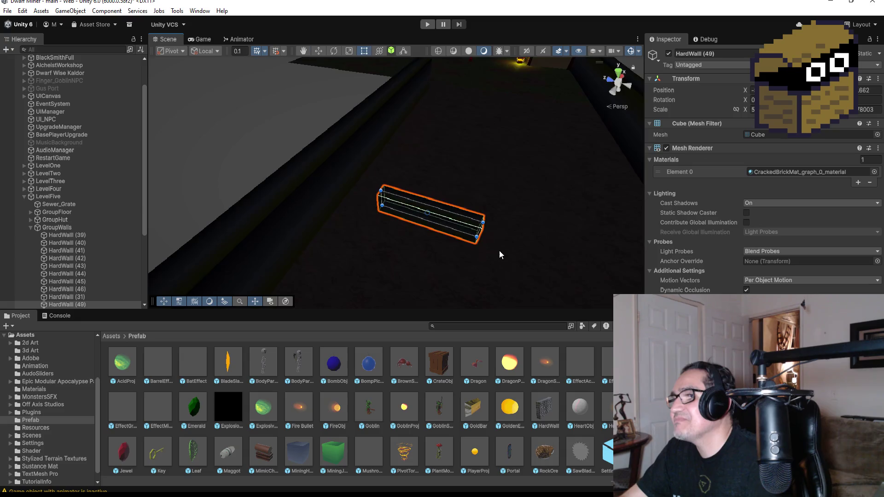
pyautogui.moveTo(500, 254); pyautogui.dragTo(512, 192)
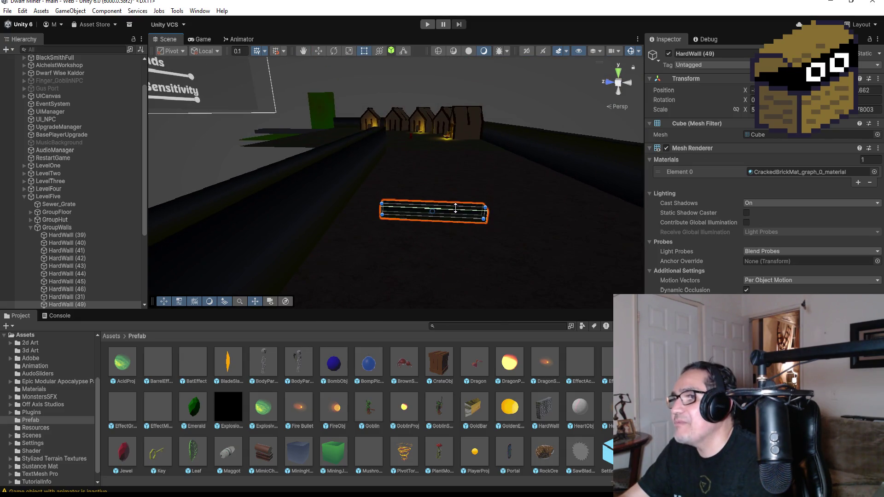
pyautogui.click(619, 71)
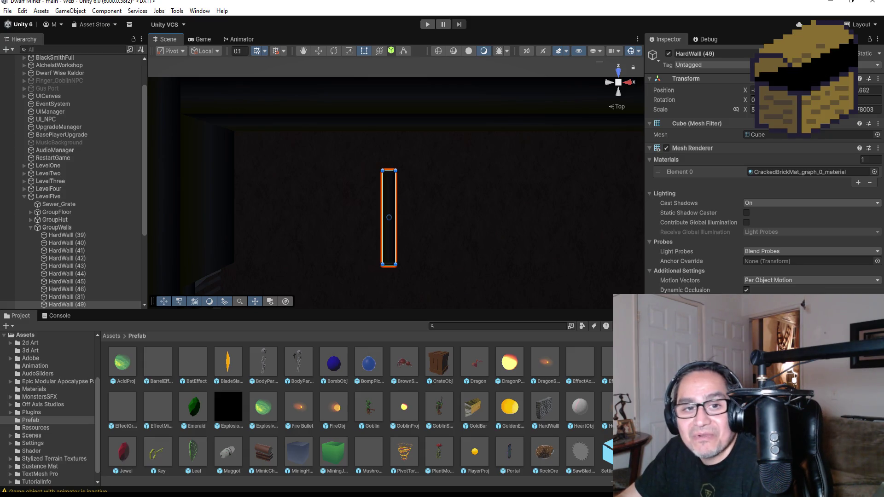
# - Shorten HardWall (49) to an X scale of 3 and frame it from Top view
pyautogui.scroll(-2, 468, 216)
pyautogui.scroll(-2, 460, 224)
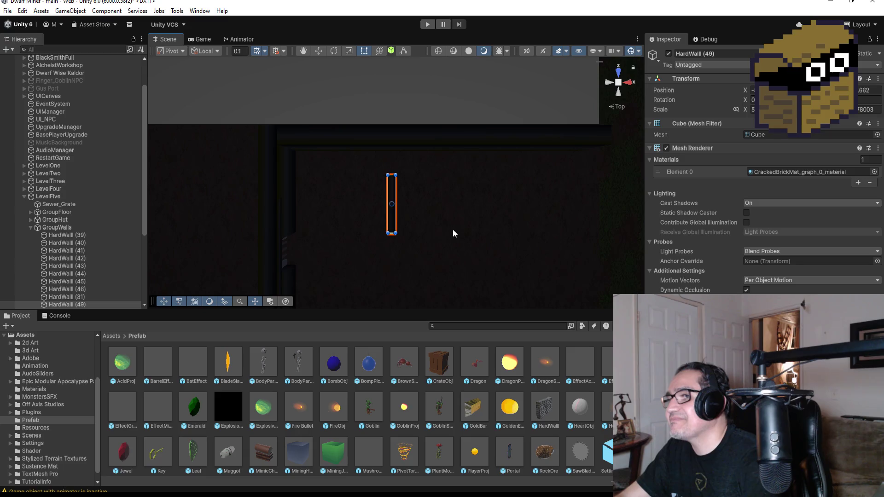
pyautogui.moveTo(432, 235)
pyautogui.mouseDown()
pyautogui.moveTo(570, 156)
pyautogui.moveTo(476, 221)
pyautogui.moveTo(555, 178)
pyautogui.mouseUp()
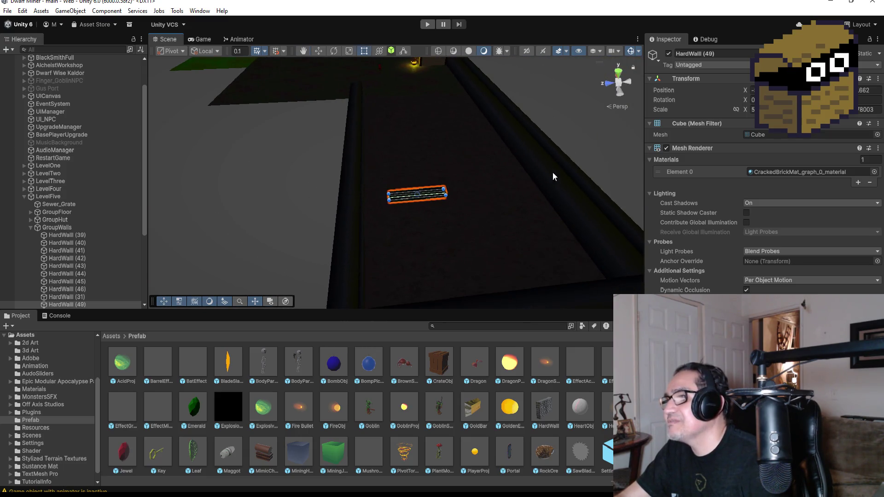
pyautogui.moveTo(447, 192)
pyautogui.mouseDown()
pyautogui.moveTo(415, 194)
pyautogui.moveTo(428, 195)
pyautogui.mouseUp()
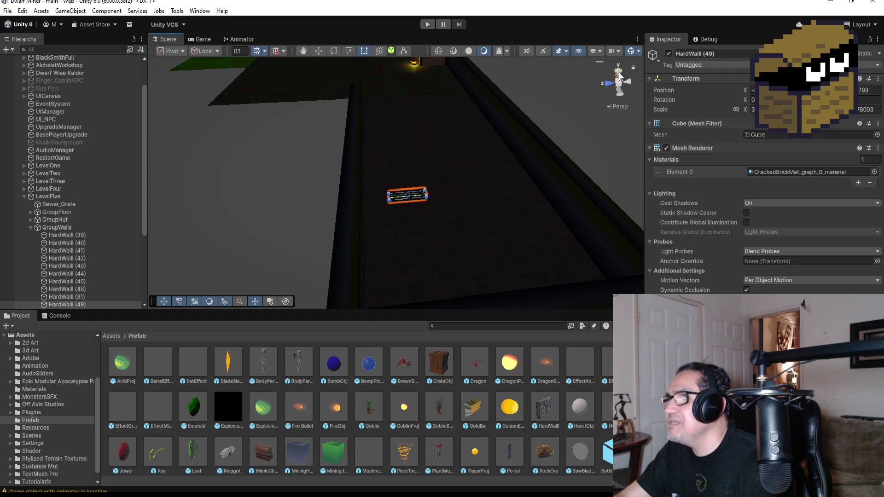
pyautogui.click(620, 76)
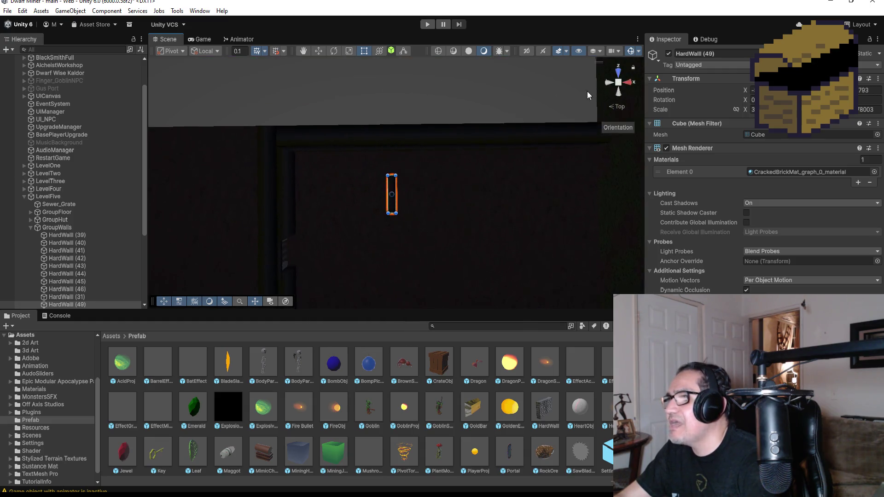
pyautogui.click(316, 51)
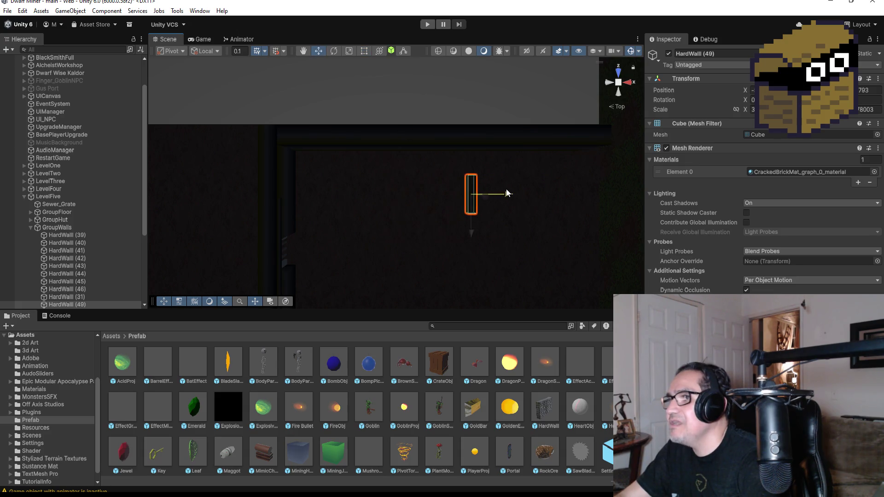
pyautogui.press('f')
pyautogui.scroll(-5, 488, 266)
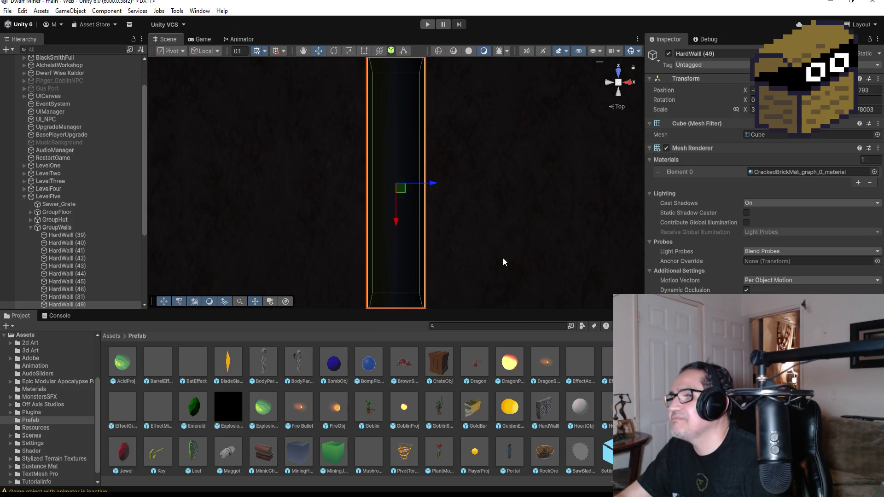
# - Make HardWall (49) much taller with the Rect tool, viewing it in perspective
pyautogui.moveTo(449, 275)
pyautogui.mouseDown()
pyautogui.moveTo(552, 162)
pyautogui.moveTo(552, 182)
pyautogui.mouseUp()
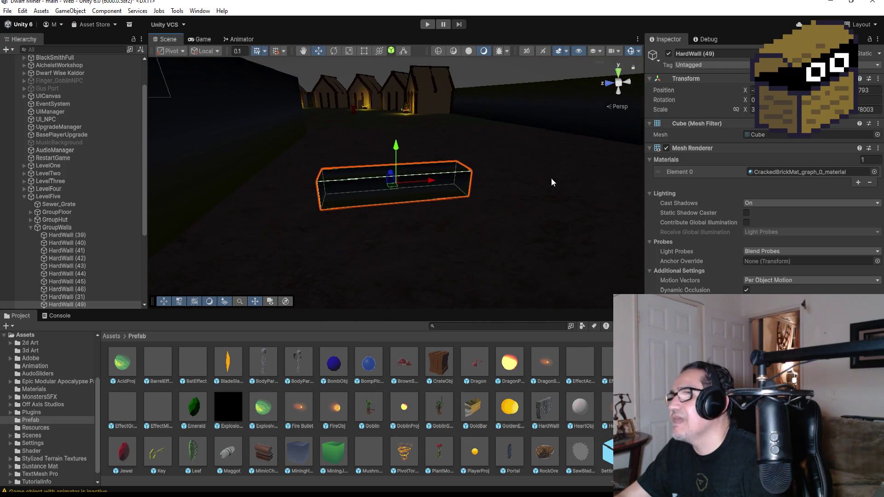
pyautogui.click(364, 51)
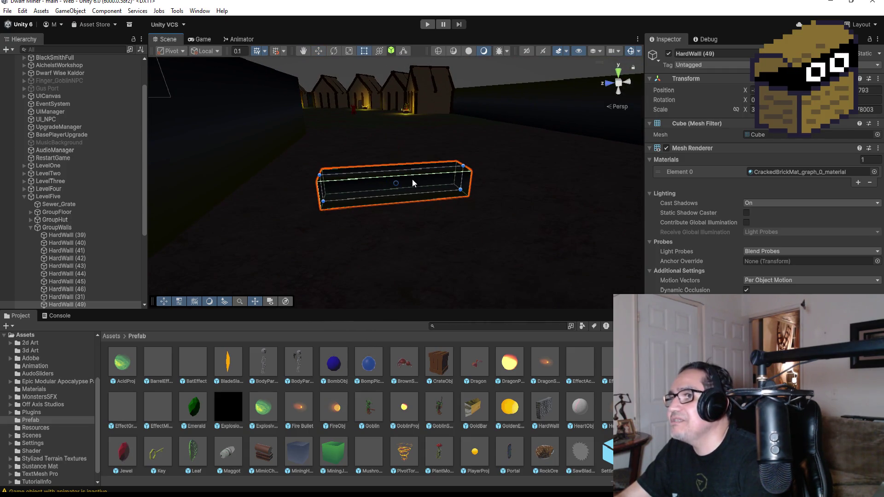
pyautogui.moveTo(406, 174); pyautogui.dragTo(402, 110)
pyautogui.moveTo(516, 158)
pyautogui.mouseDown()
pyautogui.moveTo(562, 154)
pyautogui.moveTo(523, 205)
pyautogui.mouseUp()
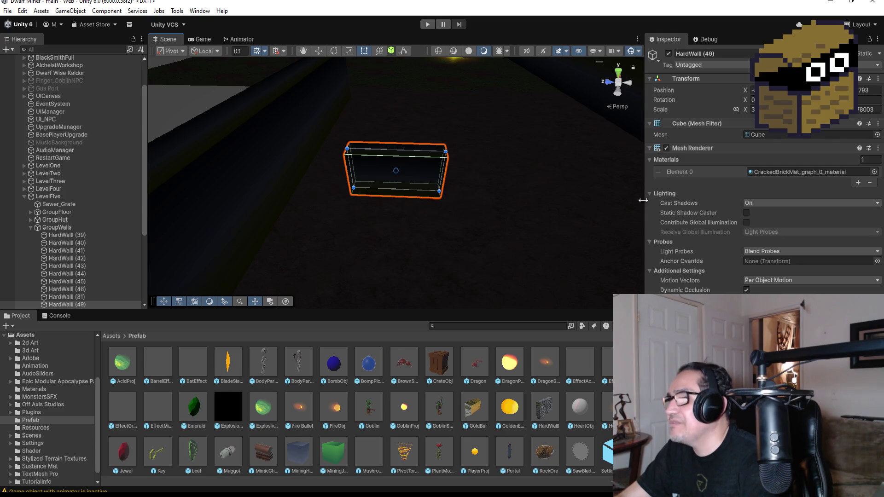
pyautogui.scroll(-2, 497, 454)
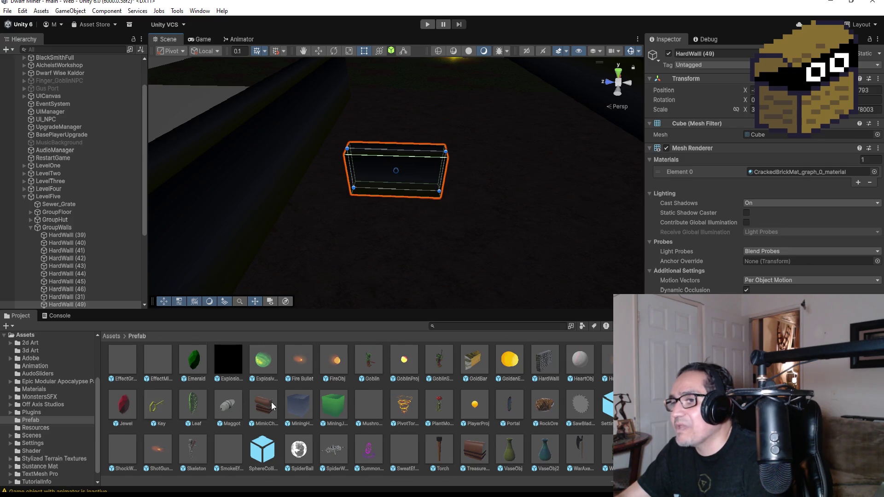
pyautogui.scroll(2, 273, 405)
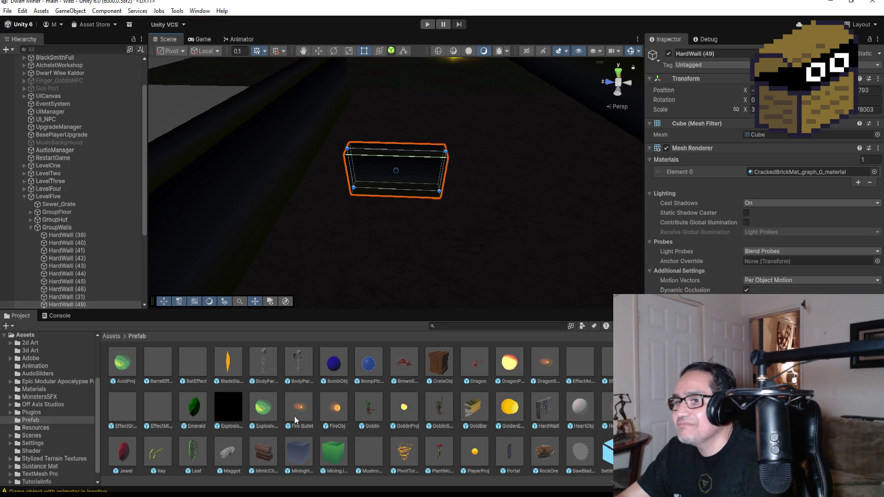
pyautogui.scroll(-2, 322, 422)
pyautogui.scroll(2, 460, 405)
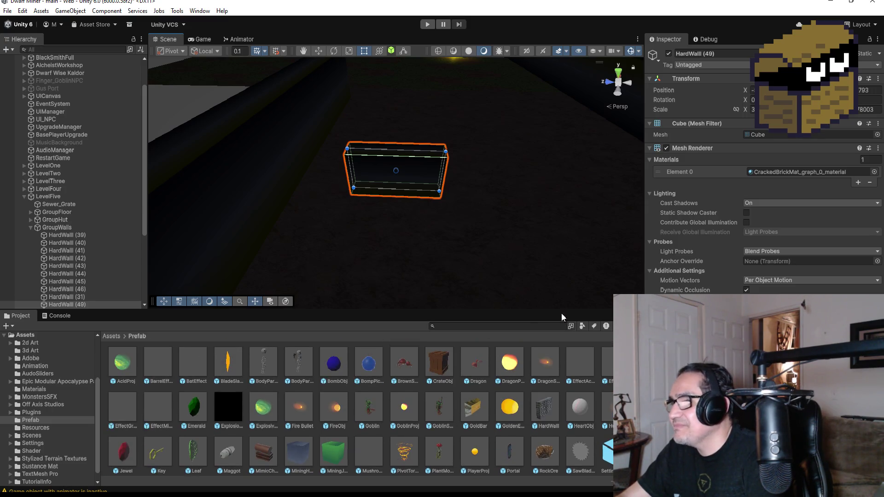
# - Orbit from Top view back to a low perspective showing the huts, and collapse GroupWalls
pyautogui.click(620, 75)
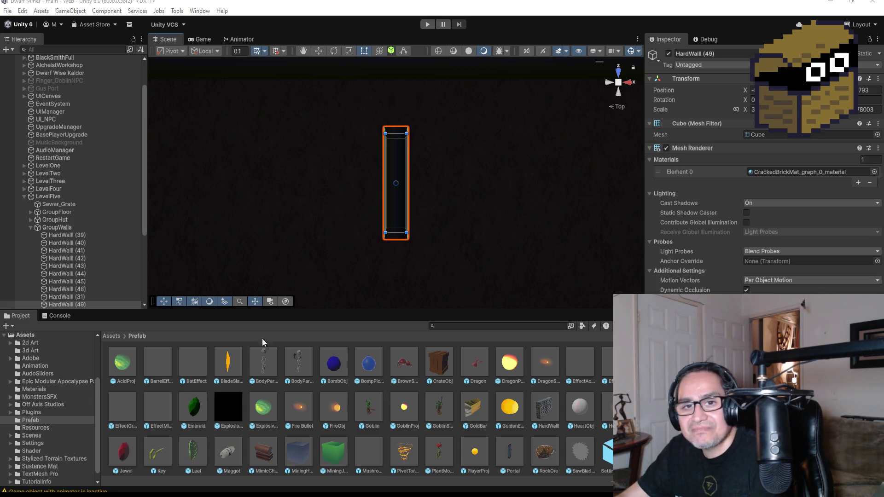
pyautogui.moveTo(327, 252)
pyautogui.mouseDown()
pyautogui.moveTo(387, 244)
pyautogui.moveTo(468, 160)
pyautogui.moveTo(442, 184)
pyautogui.mouseUp()
pyautogui.moveTo(318, 255); pyautogui.dragTo(377, 178)
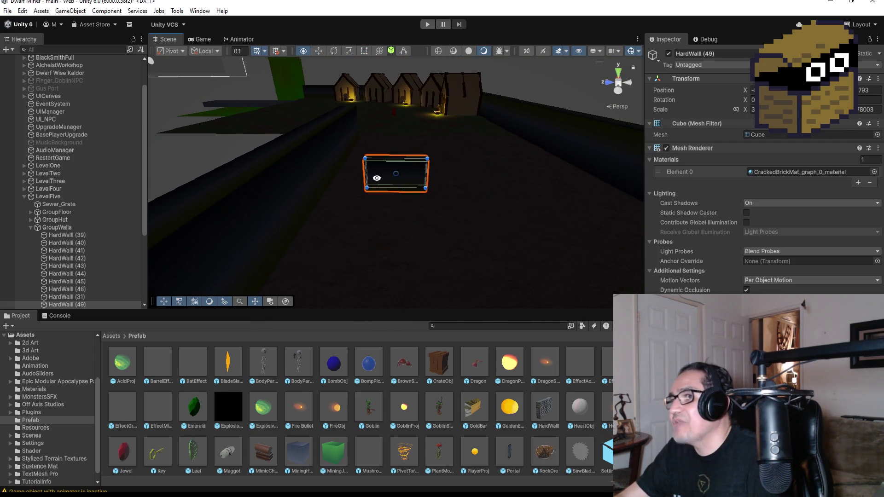
pyautogui.click(31, 227)
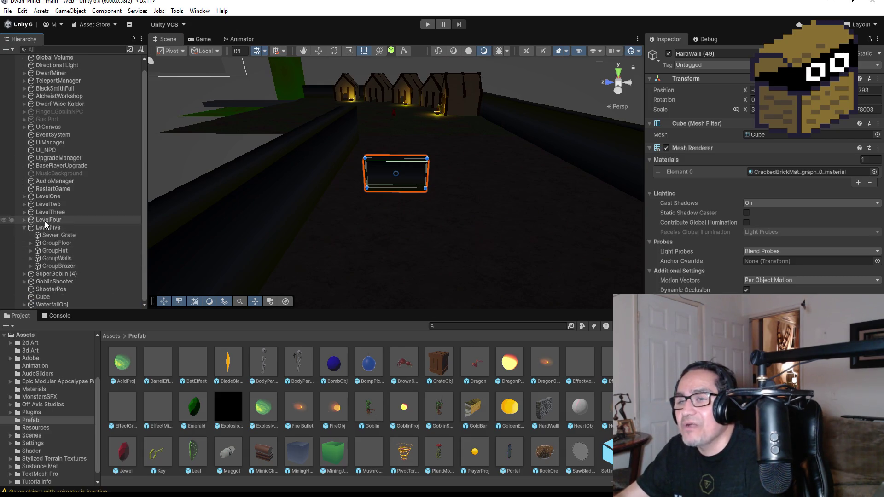
# - Expand DwarfMiner to review its parts, then collapse it again
pyautogui.scroll(1, 46, 224)
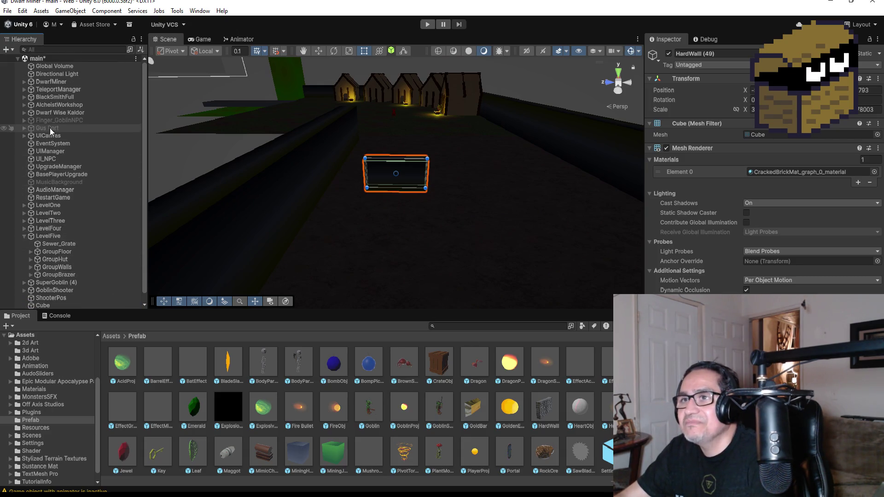
pyautogui.click(24, 82)
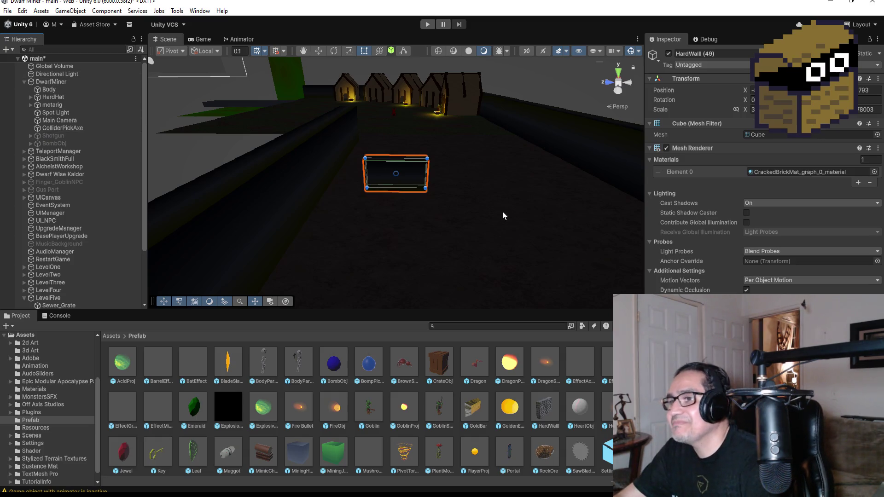
pyautogui.scroll(1, 507, 192)
pyautogui.scroll(-3, 96, 251)
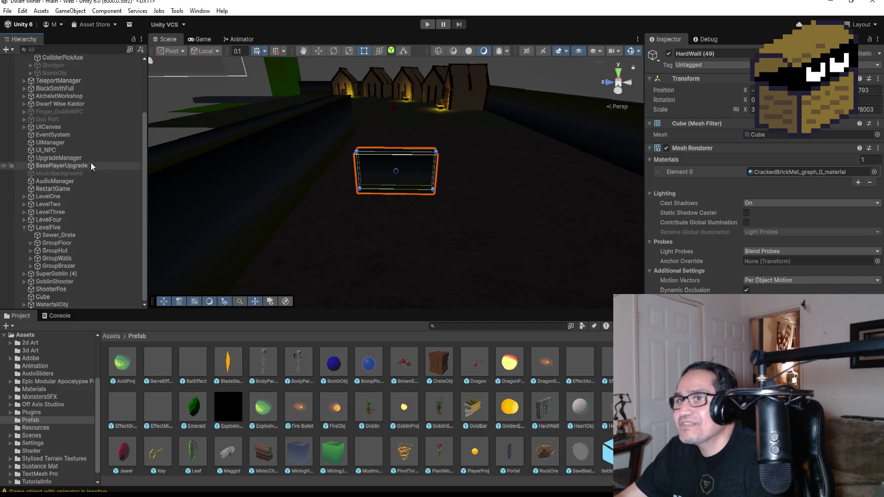
pyautogui.scroll(3, 90, 162)
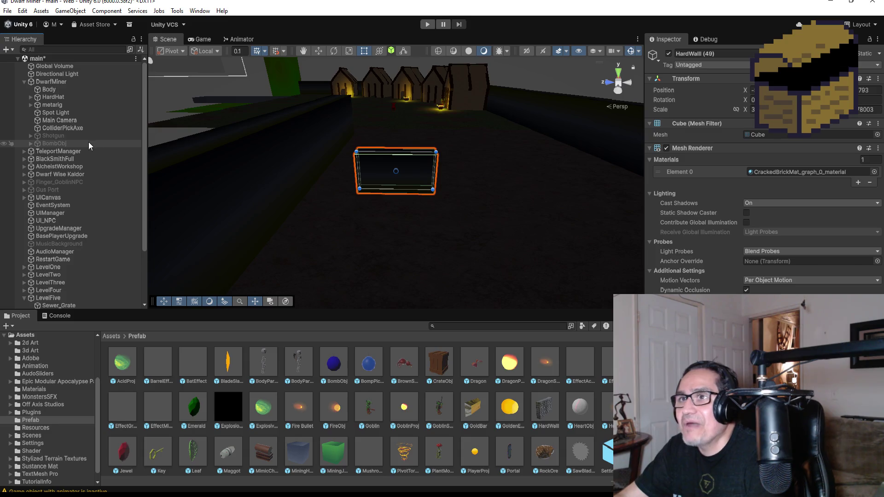
pyautogui.click(24, 81)
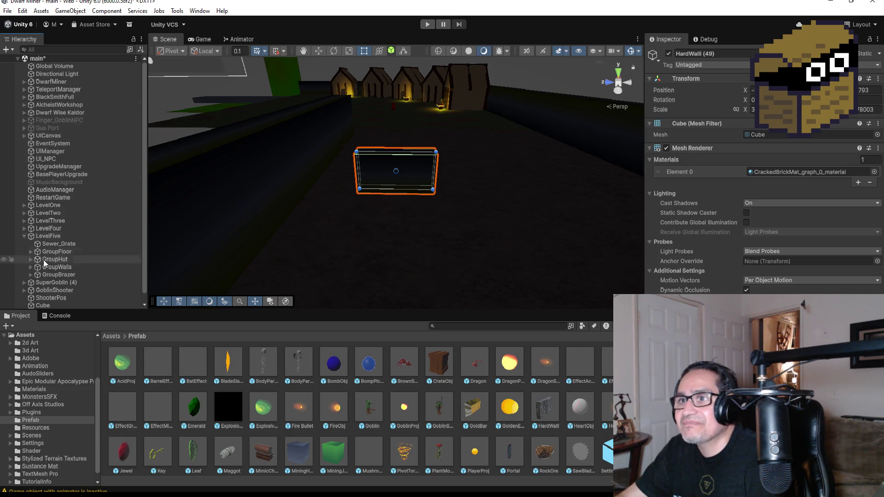
# - Collapse LevelFive, expand LevelOne's BreakGroup and inspect its CrateObj and VaseObj
pyautogui.click(23, 235)
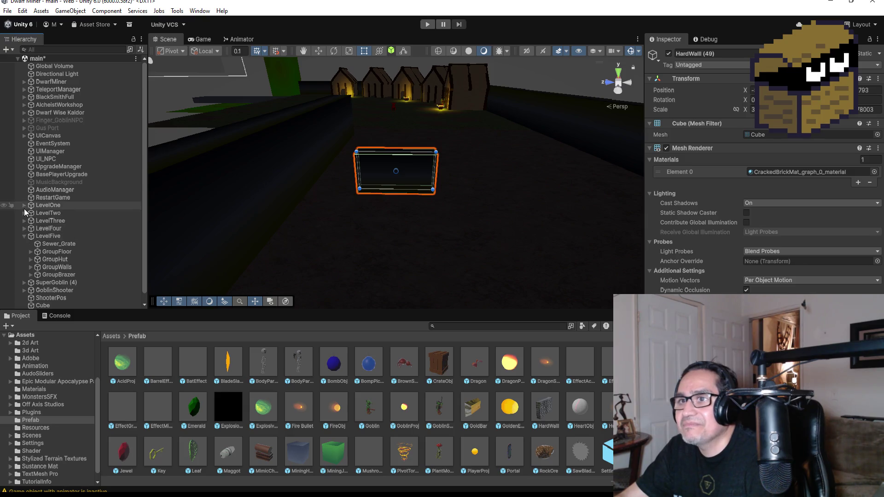
pyautogui.click(24, 205)
pyautogui.click(31, 235)
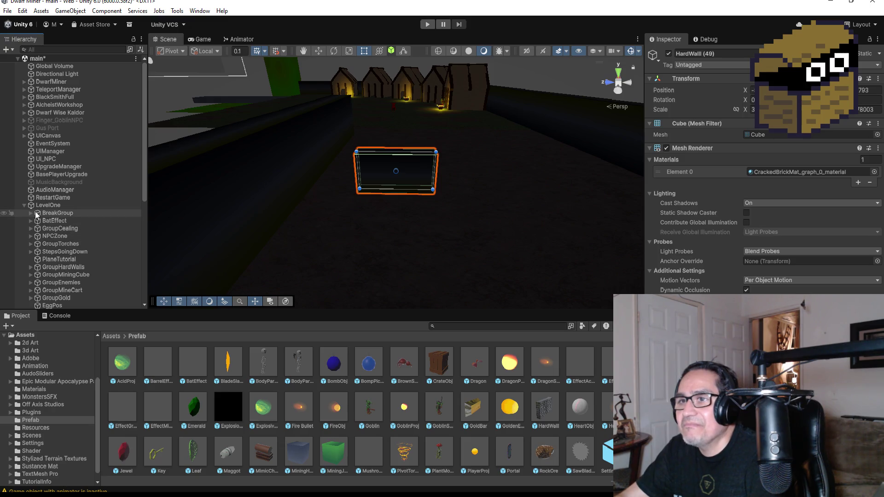
pyautogui.click(36, 214)
pyautogui.click(30, 213)
pyautogui.click(57, 219)
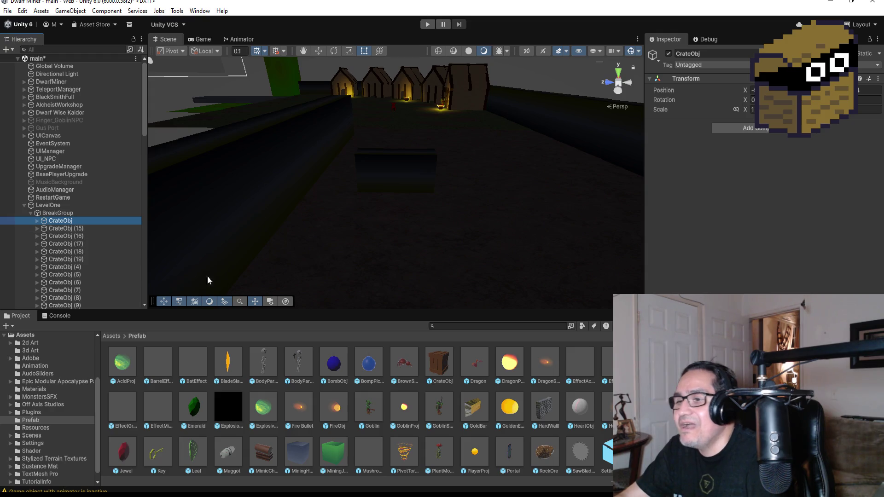
pyautogui.scroll(-10, 107, 268)
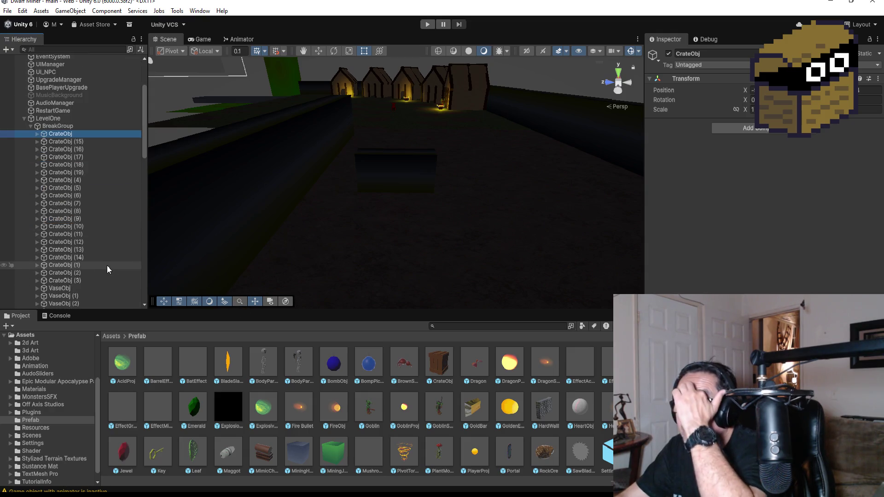
pyautogui.click(62, 203)
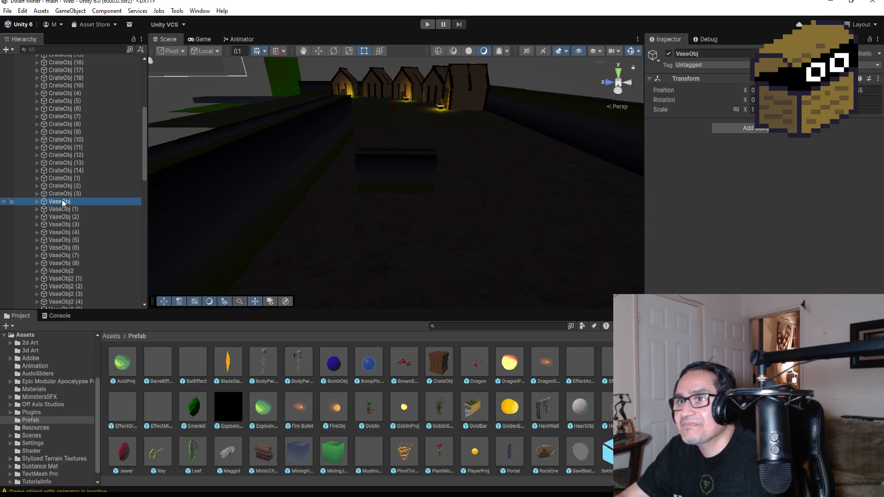
pyautogui.scroll(-1, 547, 453)
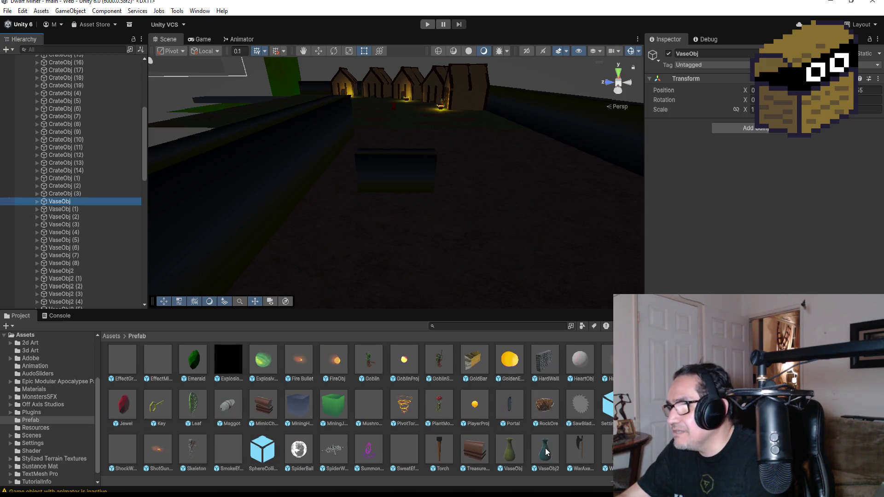
# - Collapse LevelOne and create an empty child under LevelFive named GroupBreakObj
pyautogui.scroll(10, 62, 158)
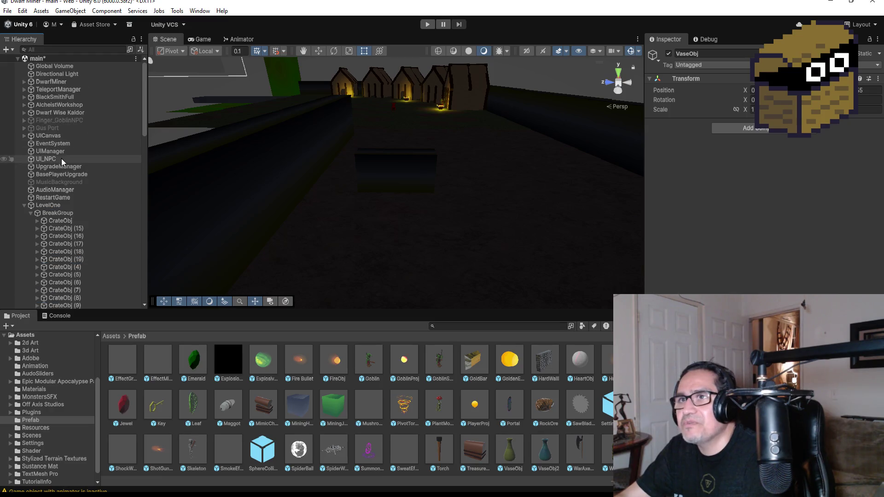
pyautogui.click(23, 205)
pyautogui.click(24, 236)
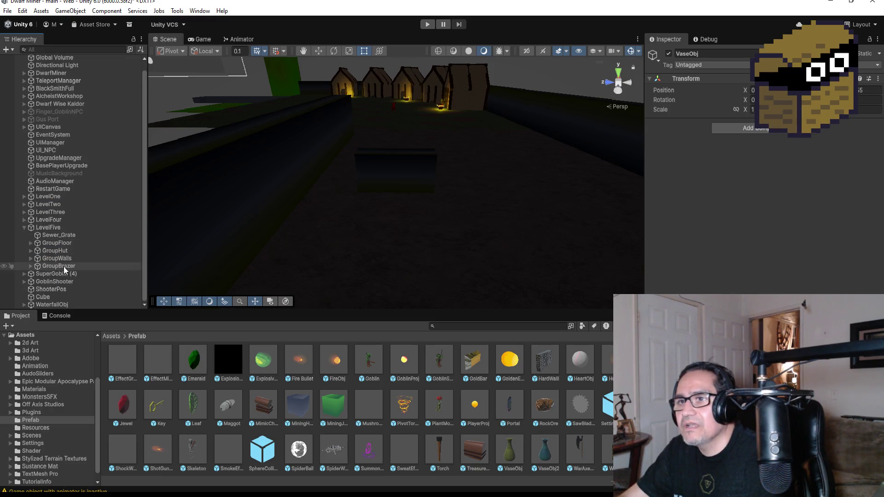
pyautogui.click(52, 229)
pyautogui.rightClick(52, 232)
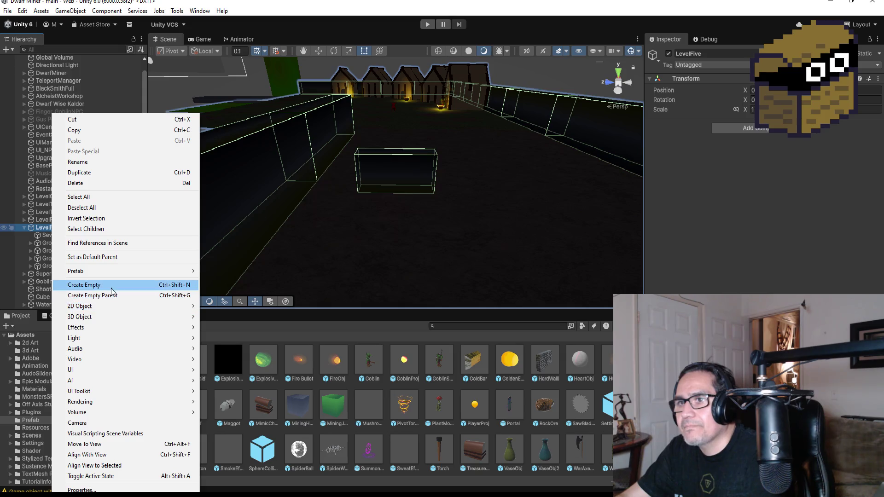
pyautogui.click(112, 285)
pyautogui.write('GroupBreak')
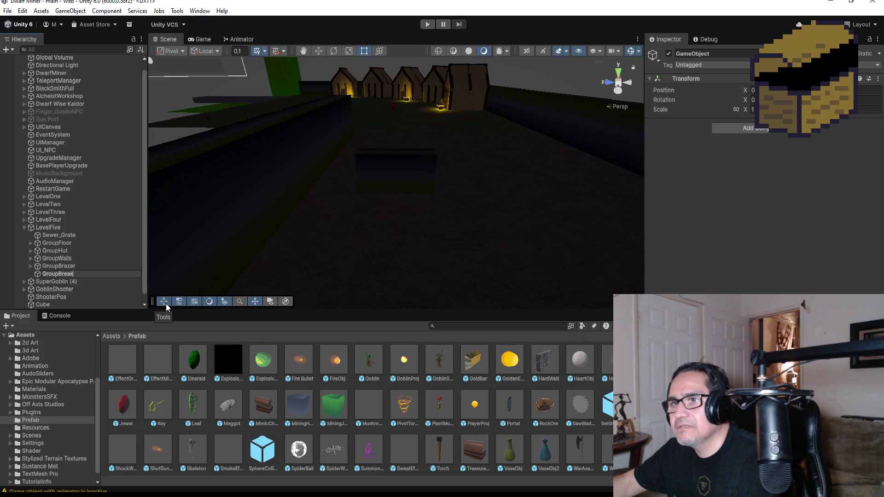
pyautogui.write('Obj')
pyautogui.press('Return')
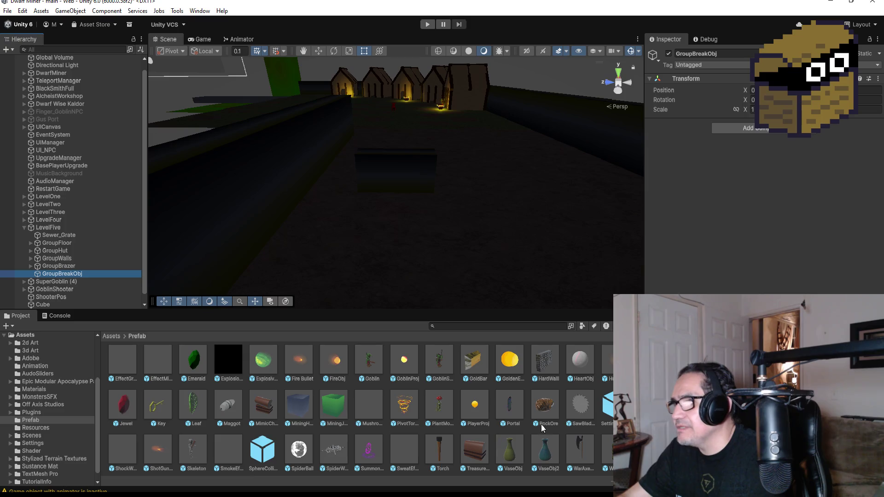
pyautogui.scroll(2, 542, 429)
# - Drop a CrateObj prefab into the corridor, unpack it and parent it under GroupBreakObj
pyautogui.moveTo(440, 364); pyautogui.dragTo(478, 153)
pyautogui.moveTo(480, 188); pyautogui.dragTo(480, 189)
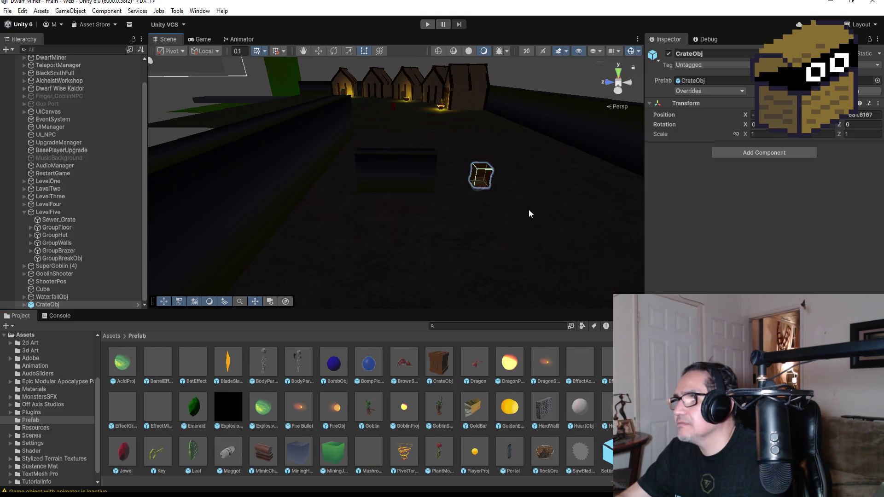
pyautogui.click(624, 76)
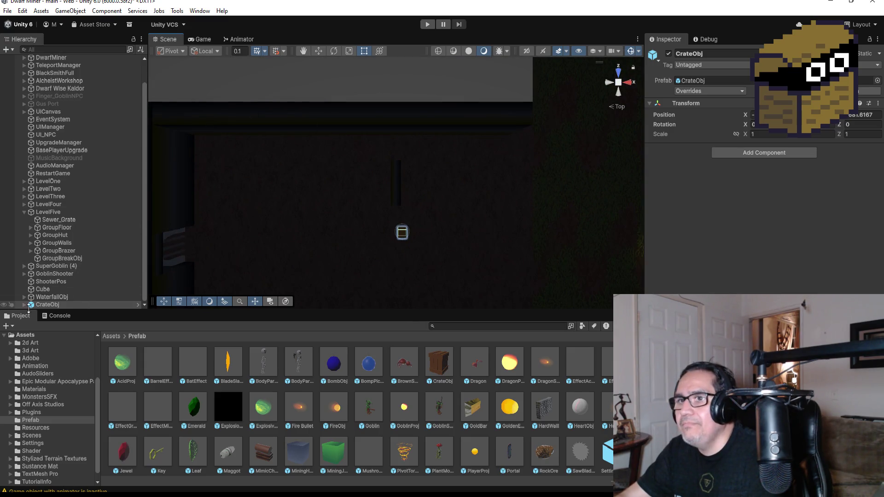
pyautogui.rightClick(51, 306)
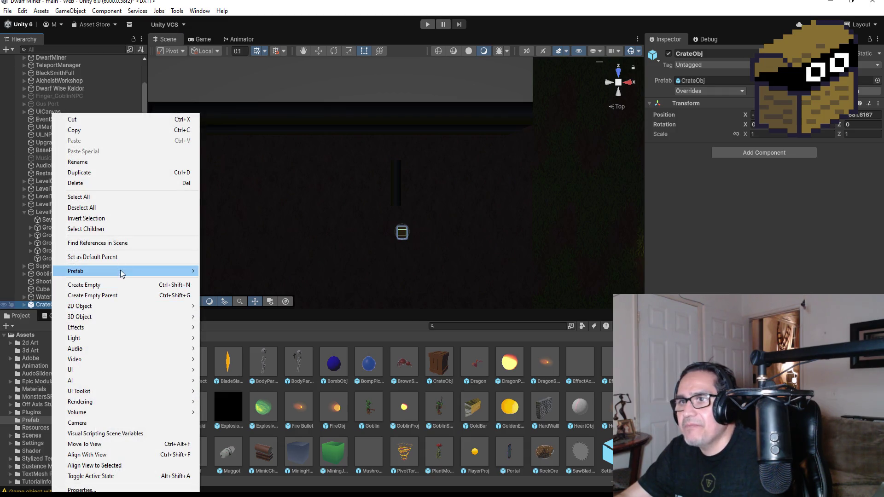
pyautogui.moveTo(120, 271)
pyautogui.click(237, 355)
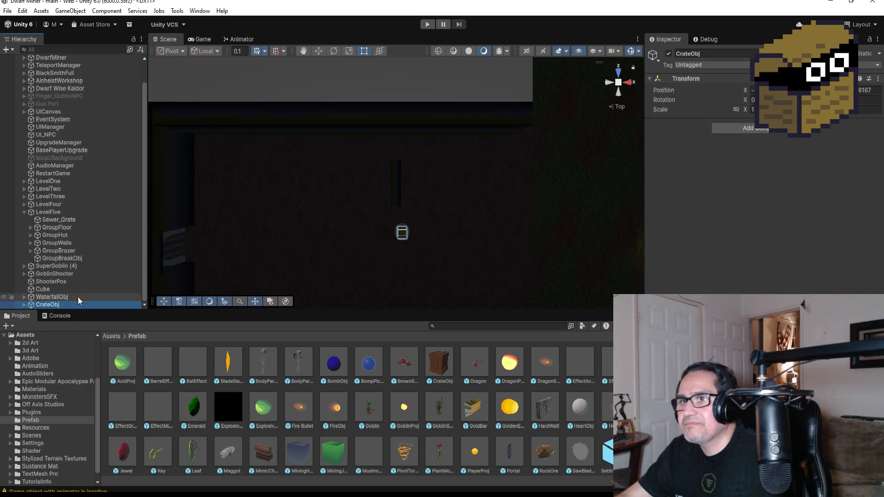
pyautogui.moveTo(58, 306)
pyautogui.mouseDown()
pyautogui.moveTo(74, 231)
pyautogui.moveTo(79, 283)
pyautogui.moveTo(76, 262)
pyautogui.mouseUp()
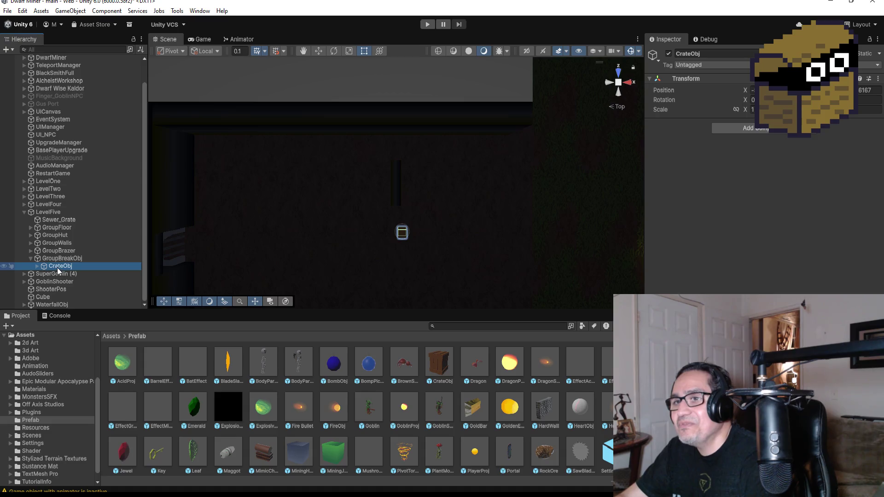
# - Duplicate the crate as CrateObj (1) and move the copy up the corridor
pyautogui.click(84, 281)
pyautogui.click(71, 266)
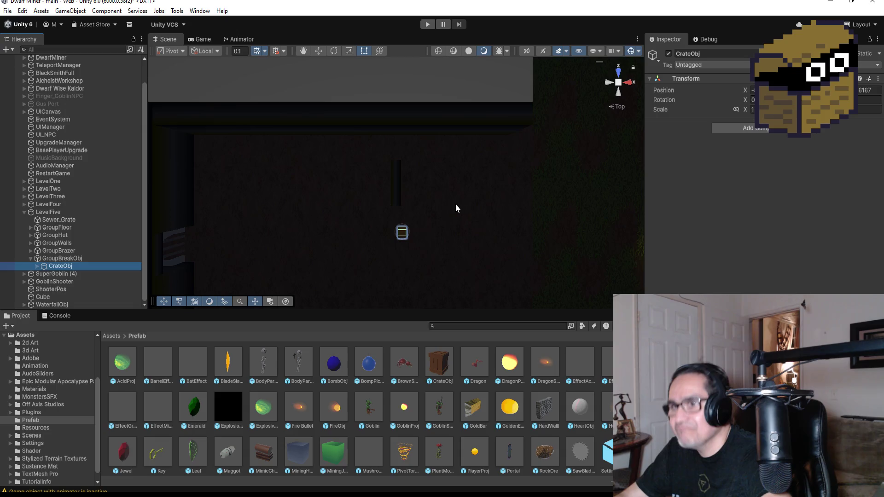
pyautogui.hotkey('ctrl', 'd')
pyautogui.click(318, 50)
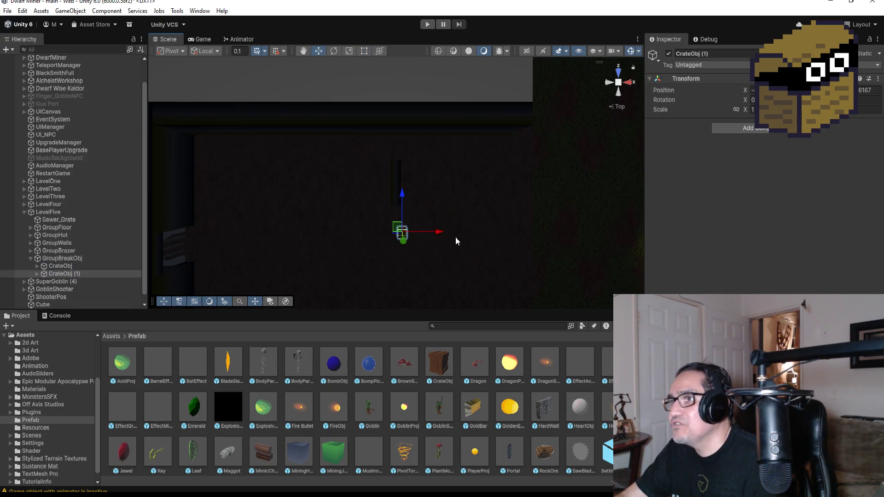
pyautogui.moveTo(402, 195); pyautogui.dragTo(402, 224)
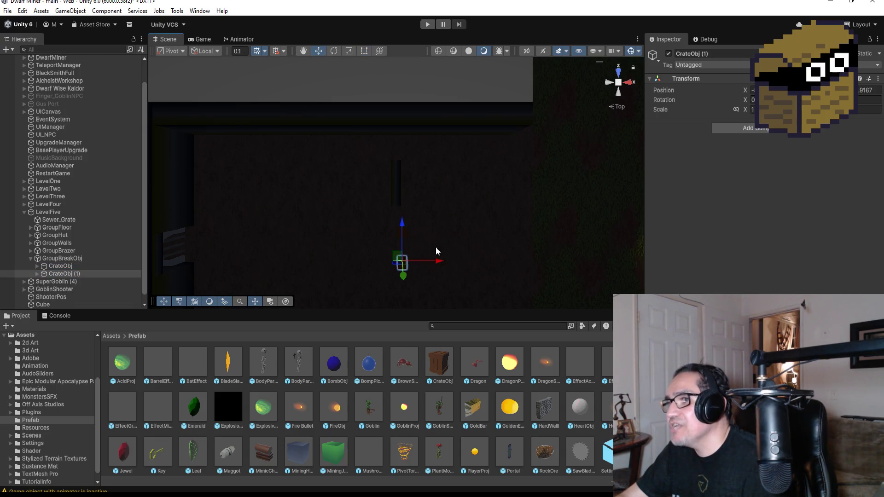
pyautogui.moveTo(432, 266); pyautogui.dragTo(466, 266)
pyautogui.moveTo(436, 224); pyautogui.dragTo(429, 164)
pyautogui.moveTo(473, 199); pyautogui.dragTo(457, 198)
# - Orbit to a perspective corridor view, return the Project to Assets and collapse GroupBreakObj
pyautogui.scroll(-2, 482, 406)
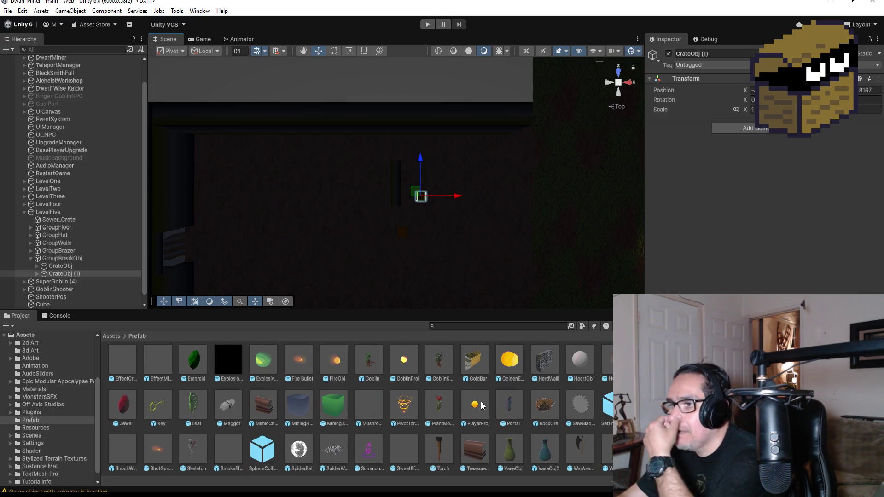
pyautogui.click(303, 405)
pyautogui.moveTo(392, 228)
pyautogui.mouseDown()
pyautogui.moveTo(416, 249)
pyautogui.moveTo(501, 178)
pyautogui.moveTo(491, 158)
pyautogui.moveTo(498, 151)
pyautogui.mouseUp()
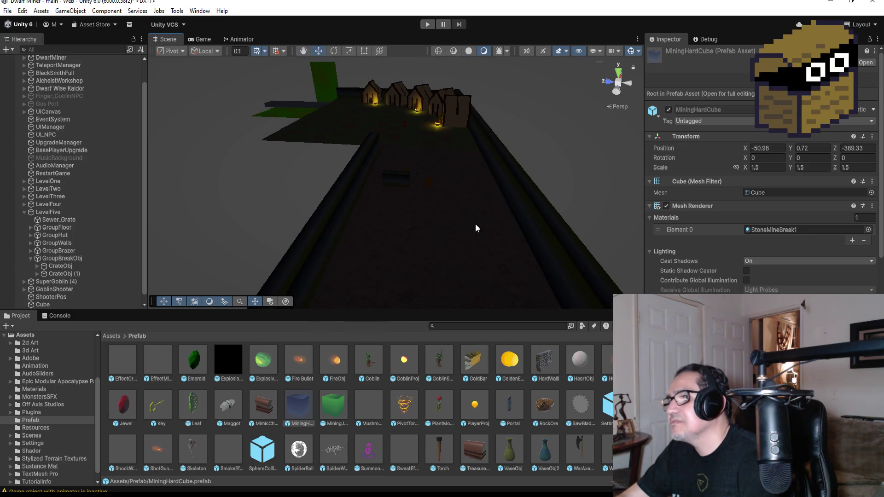
pyautogui.scroll(2, 446, 379)
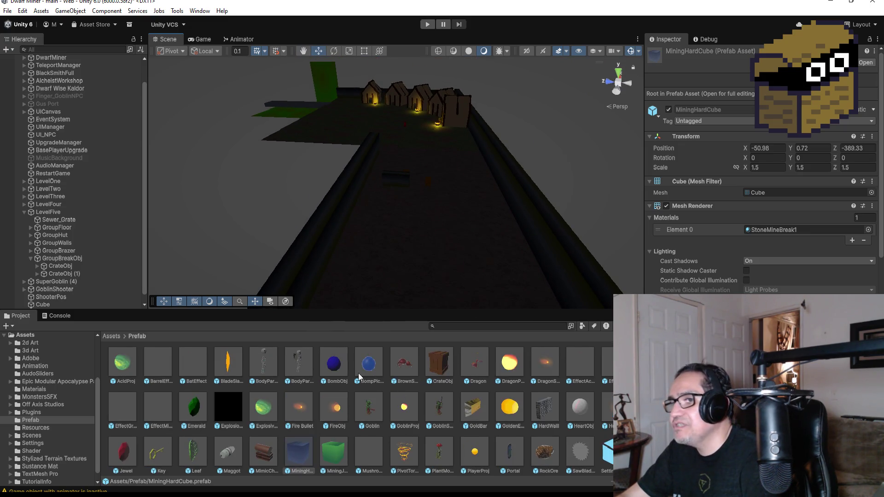
pyautogui.click(117, 337)
pyautogui.click(31, 259)
# - Create an empty child of LevelFive named GroupRocks and switch the scene to Top view
pyautogui.rightClick(46, 220)
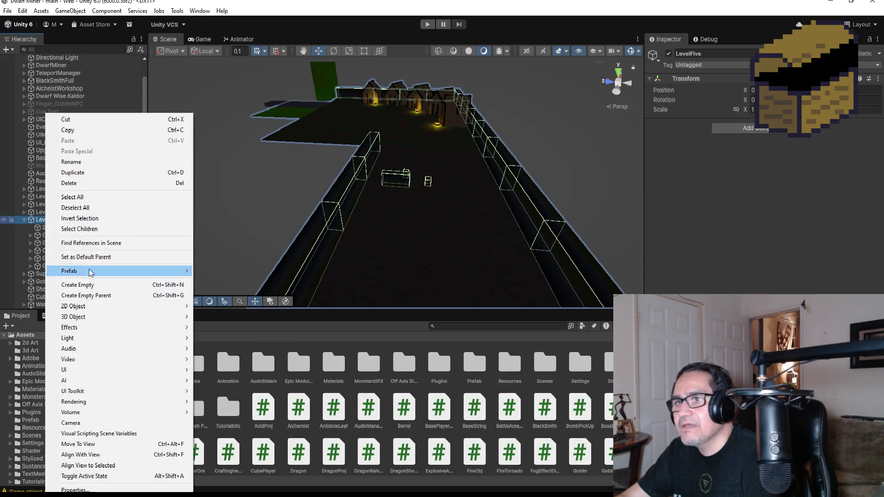
pyautogui.click(92, 284)
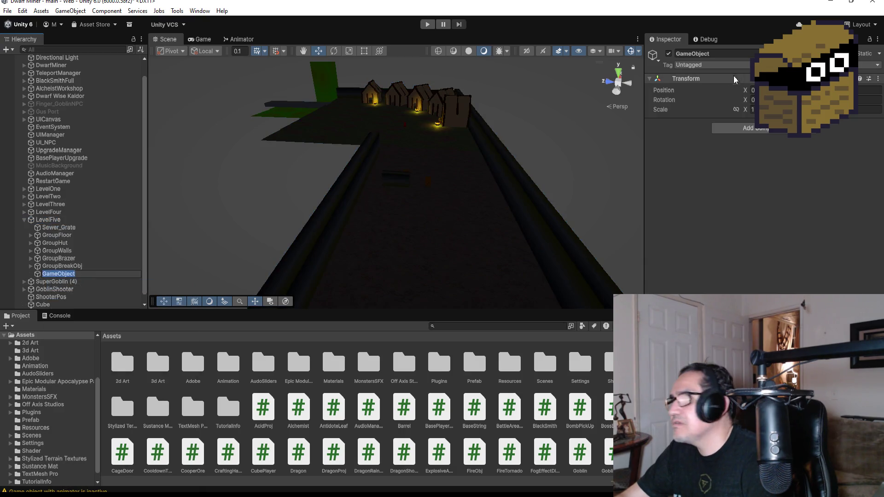
pyautogui.click(728, 52)
pyautogui.write('Gr')
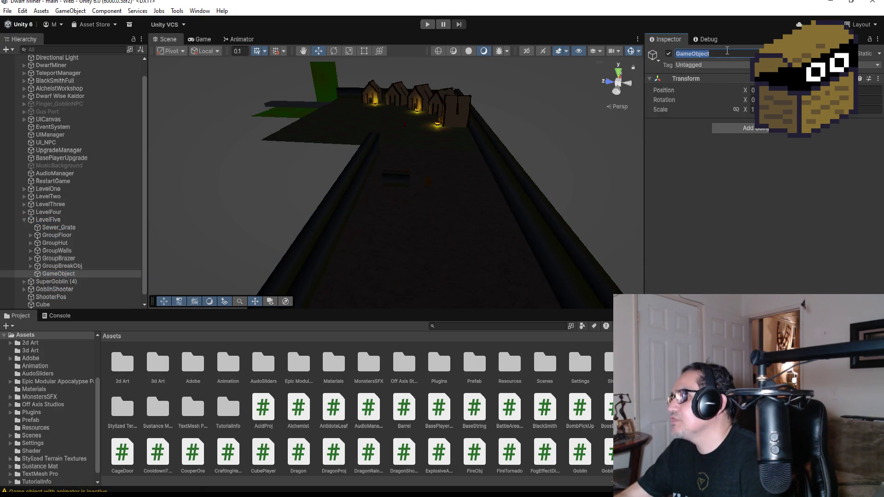
pyautogui.write('oupRocks')
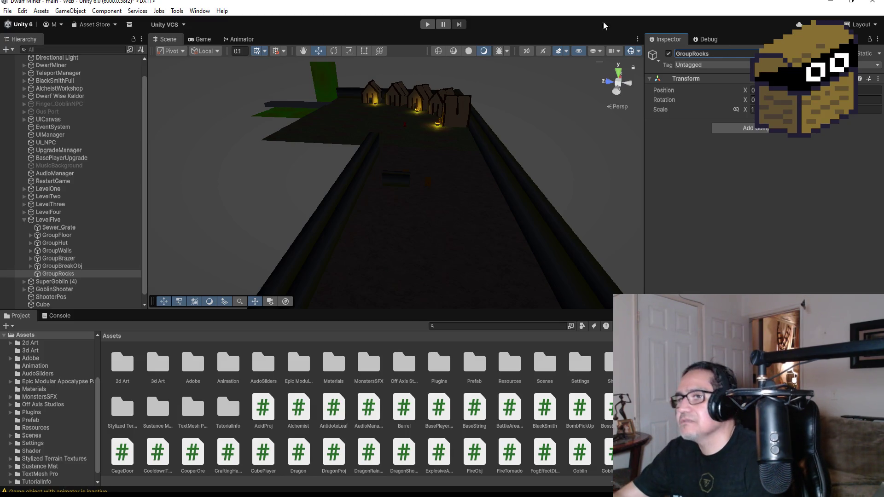
pyautogui.scroll(-3, 596, 99)
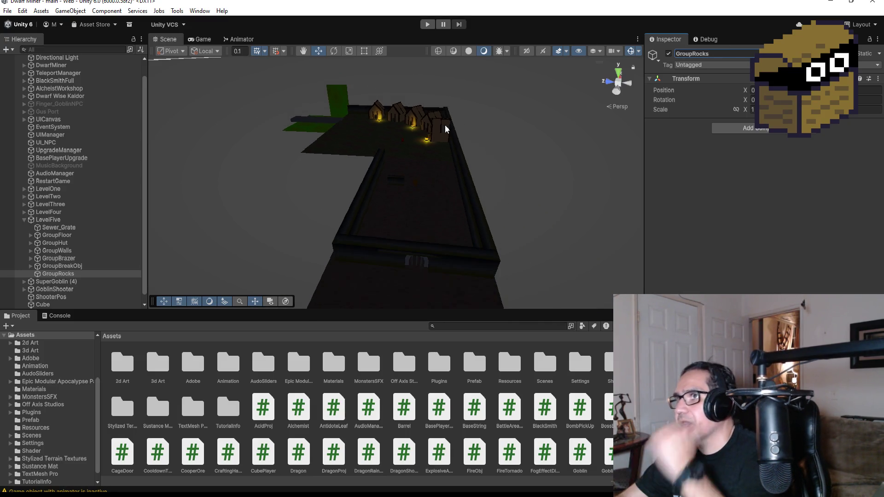
pyautogui.click(619, 70)
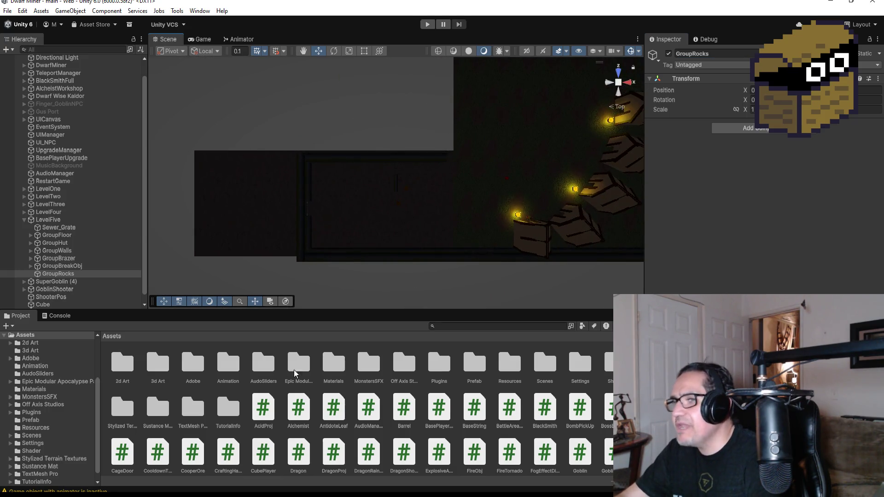
pyautogui.click(465, 326)
# - Search the Project window for 'bridge' and inspect the wooden timber bridge prefab
pyautogui.write('b')
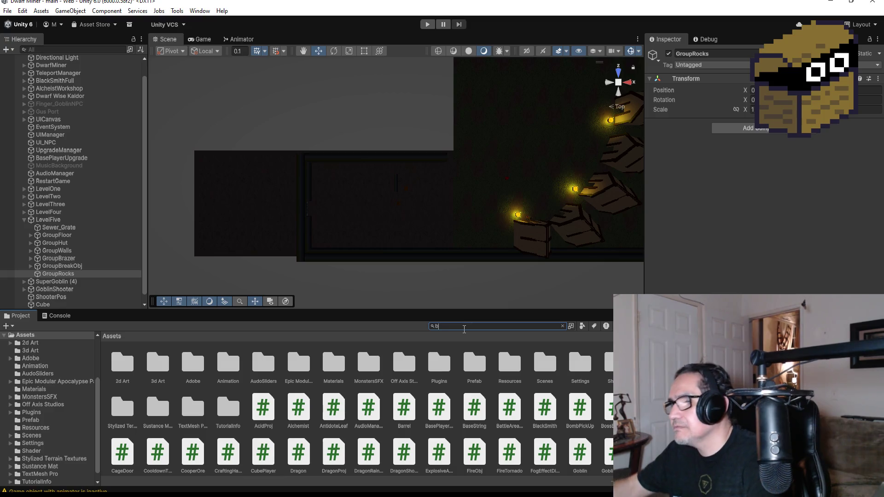
pyautogui.write('ridge')
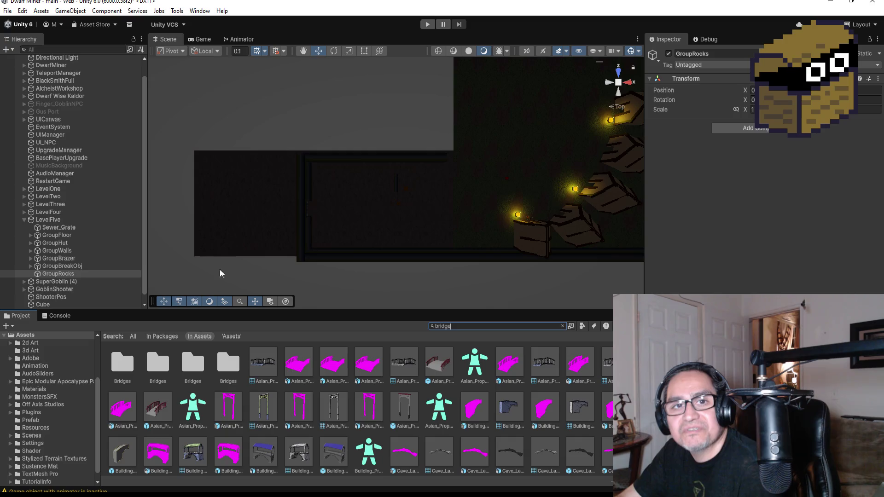
pyautogui.scroll(10, 436, 214)
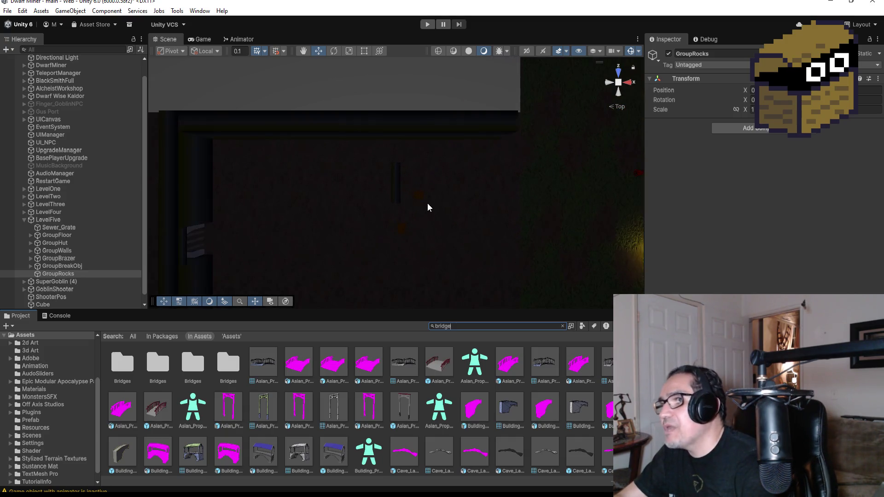
pyautogui.scroll(-2, 416, 247)
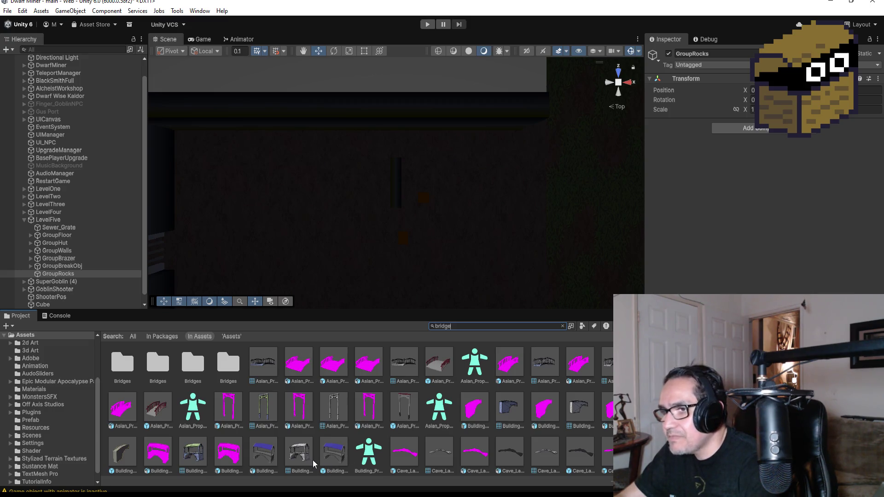
pyautogui.scroll(-1, 322, 365)
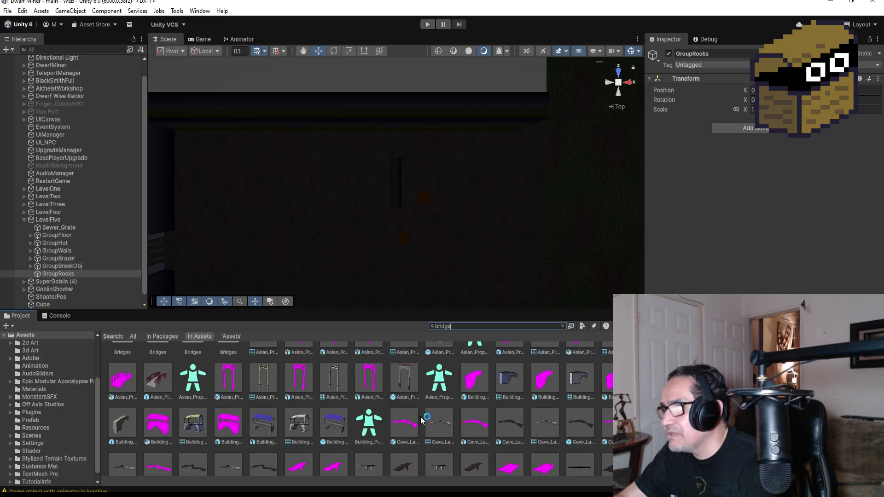
pyautogui.scroll(-1, 427, 417)
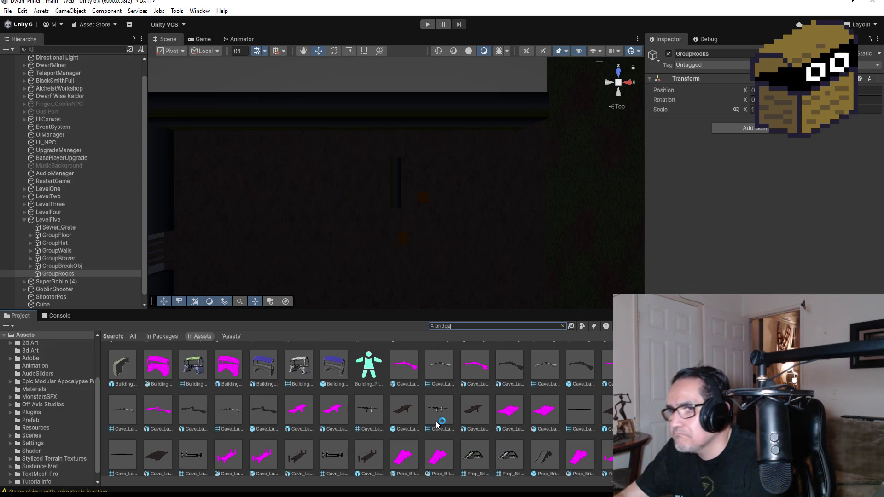
pyautogui.click(414, 412)
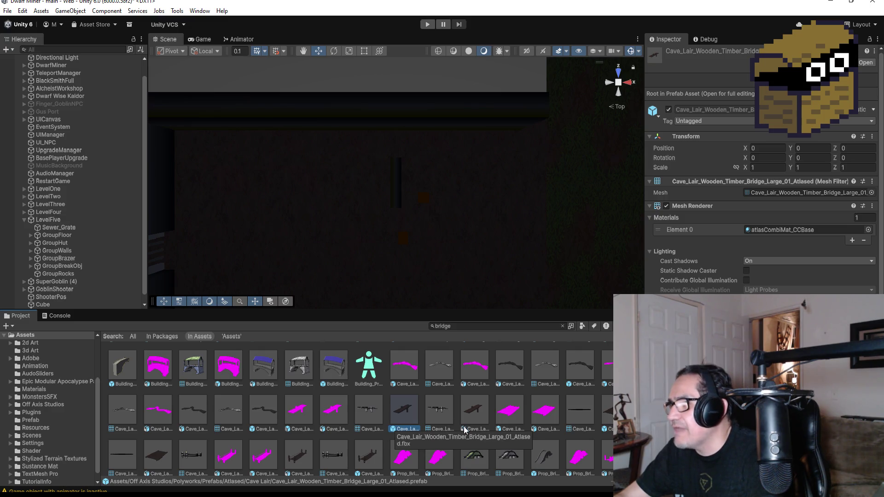
# - Drag the Cave_Lair_Wooden_Timber_Suspension_Bridge prefab into the scene above the level
pyautogui.click(370, 459)
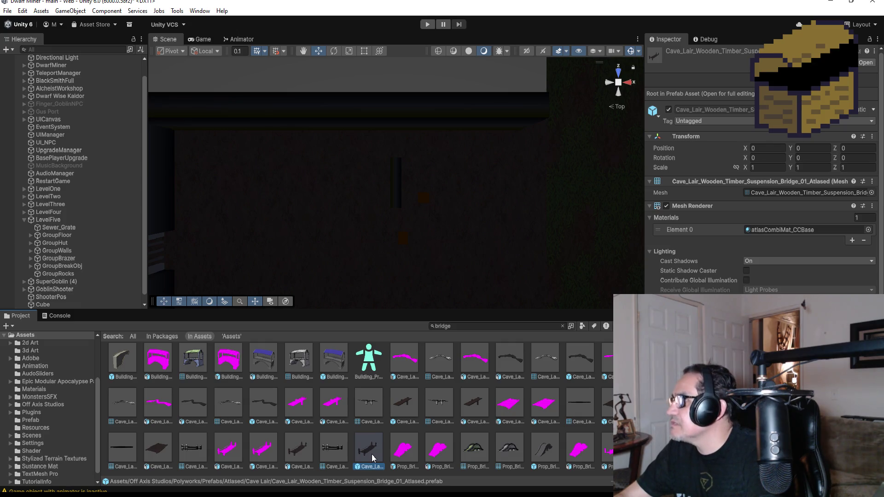
pyautogui.click(306, 450)
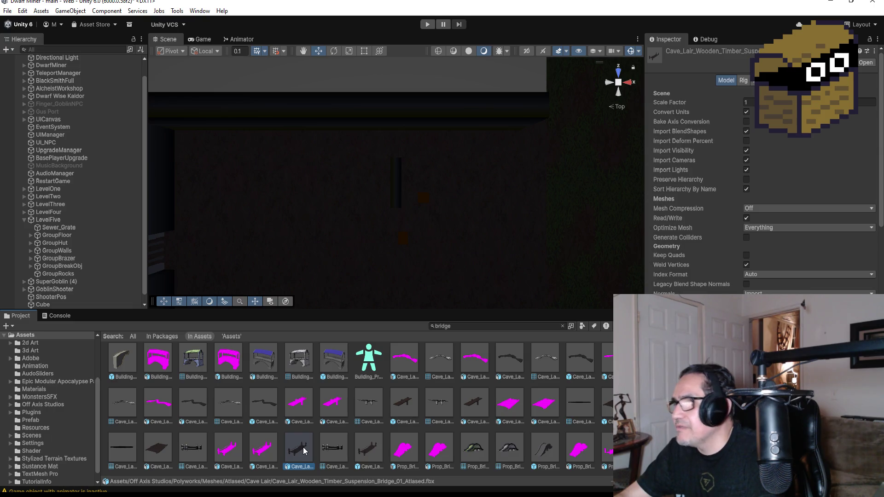
pyautogui.click(371, 446)
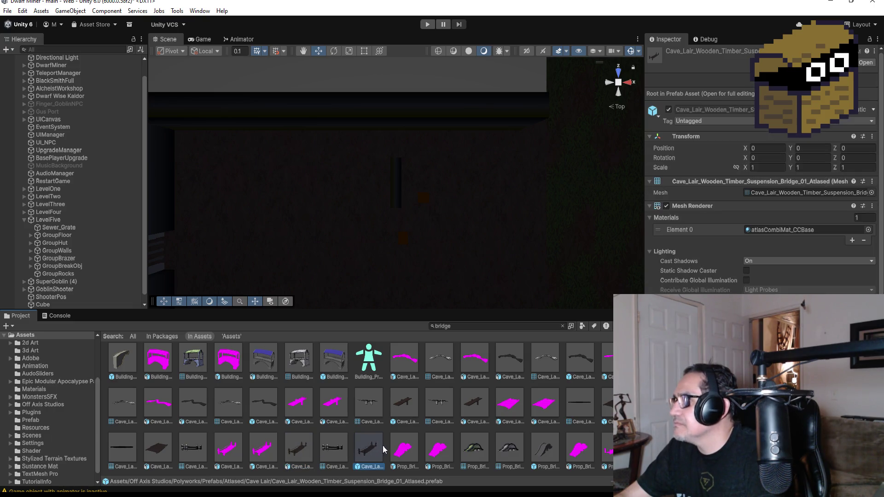
pyautogui.moveTo(385, 446)
pyautogui.mouseDown()
pyautogui.moveTo(377, 435)
pyautogui.moveTo(546, 186)
pyautogui.mouseUp()
pyautogui.scroll(-6, 560, 166)
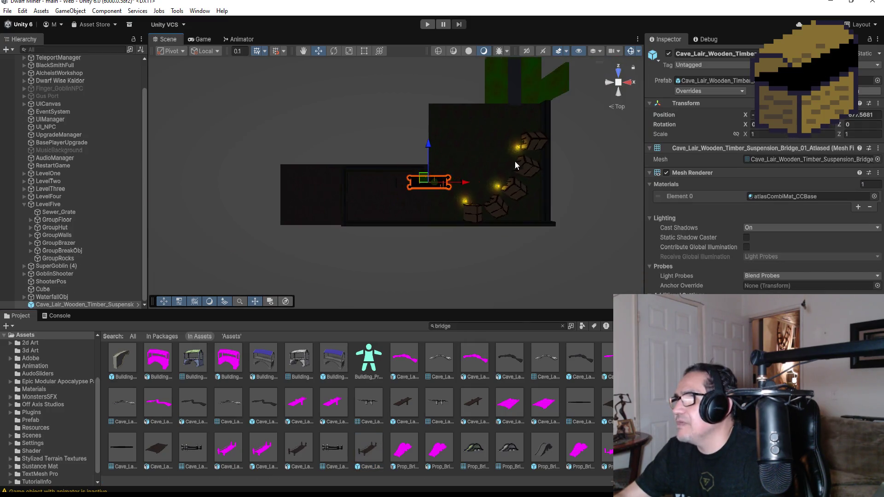
pyautogui.scroll(-2, 463, 155)
pyautogui.moveTo(422, 148)
pyautogui.mouseDown()
pyautogui.moveTo(422, 85)
pyautogui.moveTo(497, 100)
pyautogui.mouseUp()
# - Select the Cube, then reselect the suspension bridge beside the green block
pyautogui.click(487, 97)
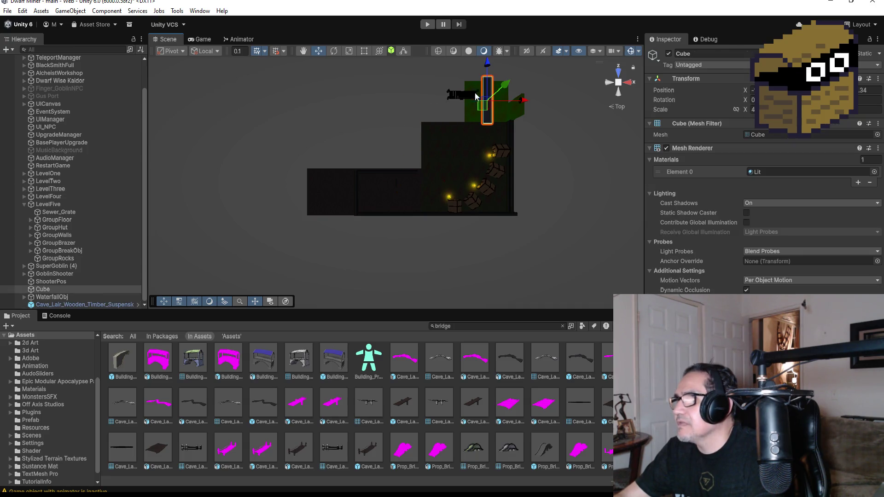
pyautogui.click(496, 140)
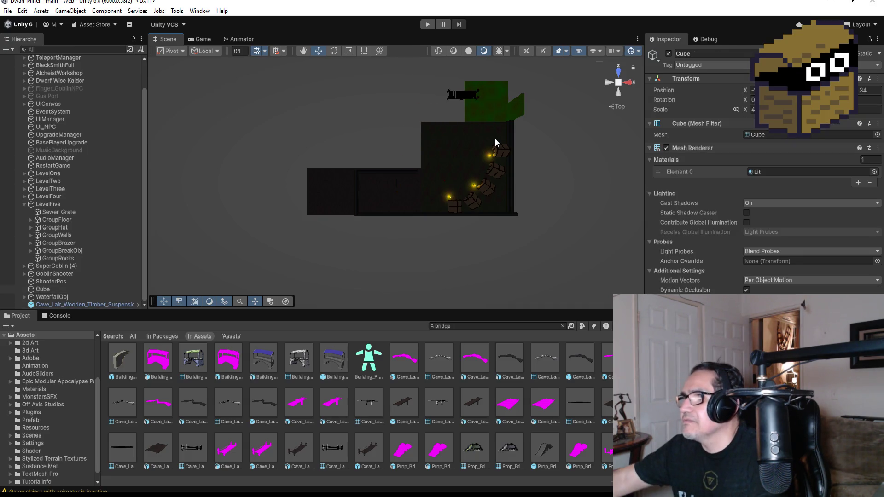
pyautogui.click(465, 92)
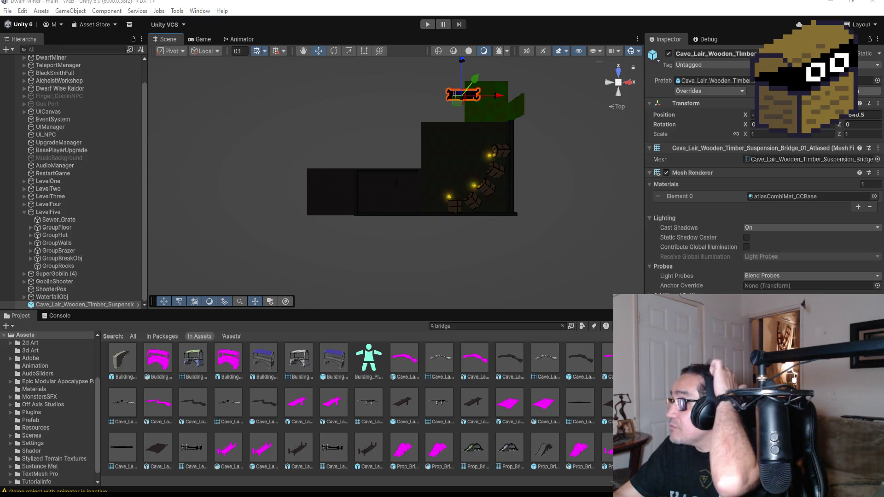
# - Completely unpack the suspension bridge prefab and rename it Bridge
pyautogui.rightClick(101, 302)
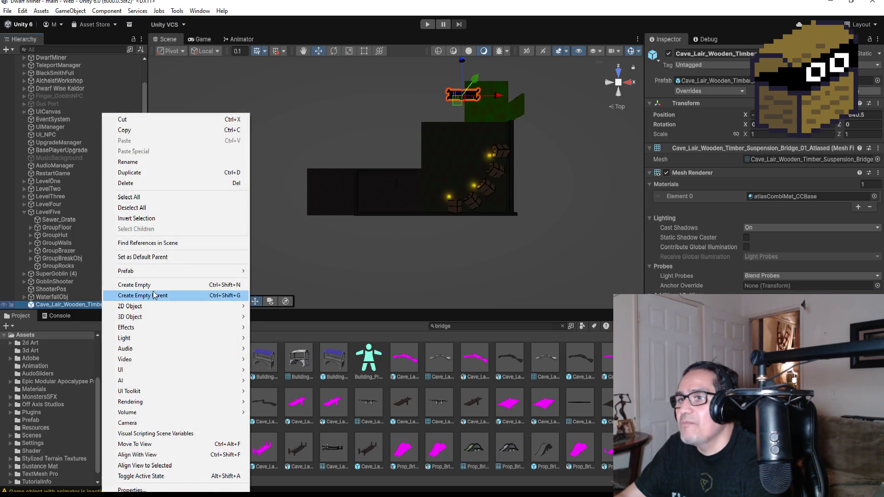
pyautogui.moveTo(240, 272)
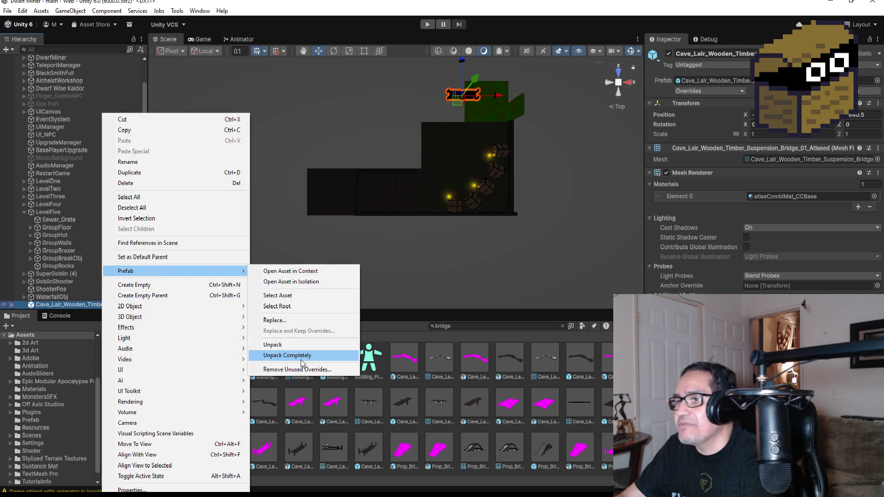
pyautogui.click(303, 356)
pyautogui.click(24, 212)
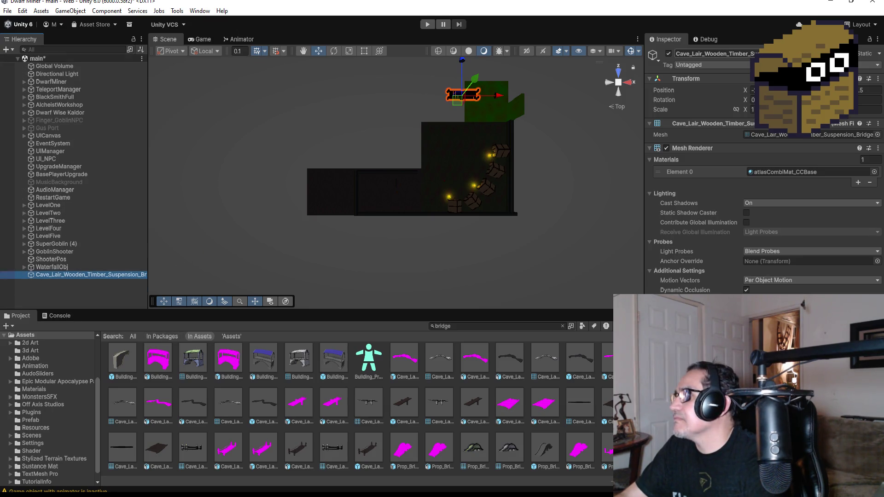
pyautogui.click(714, 53)
pyautogui.write('Bridge')
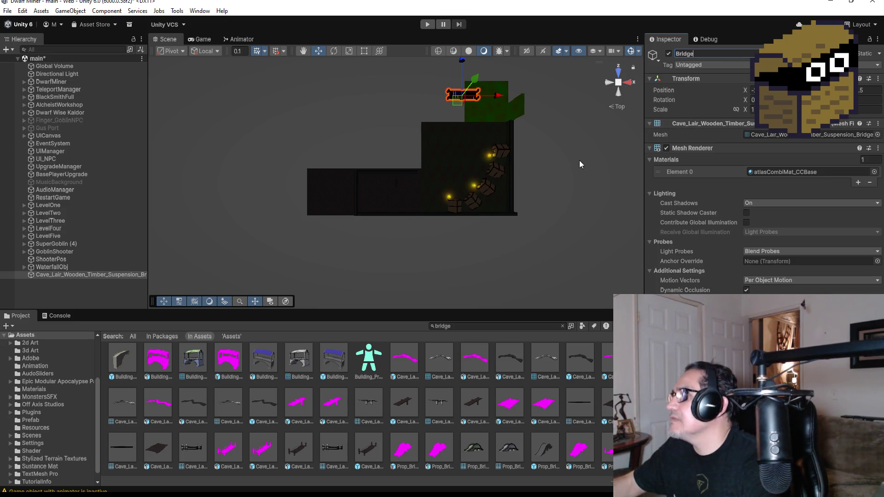
pyautogui.press('Return')
# - Frame the Bridge in Top view and set its rotation to 90 degrees
pyautogui.press('f')
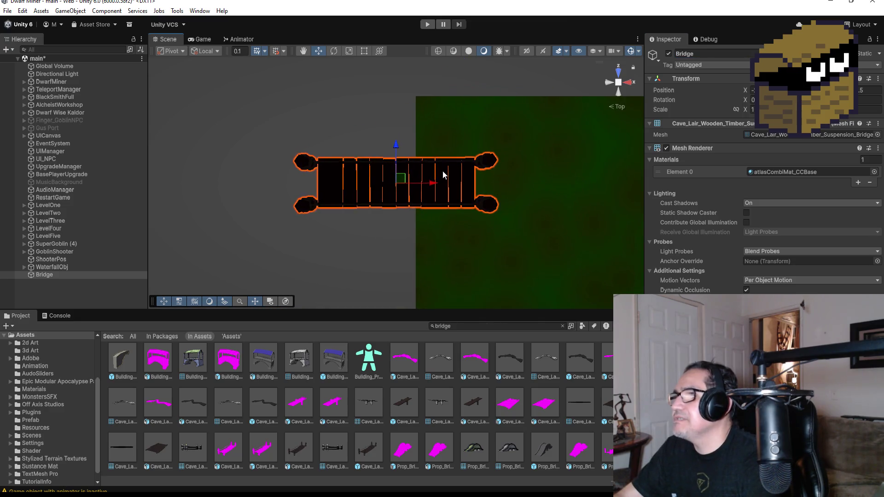
pyautogui.moveTo(428, 241)
pyautogui.mouseDown()
pyautogui.moveTo(433, 139)
pyautogui.moveTo(516, 160)
pyautogui.mouseUp()
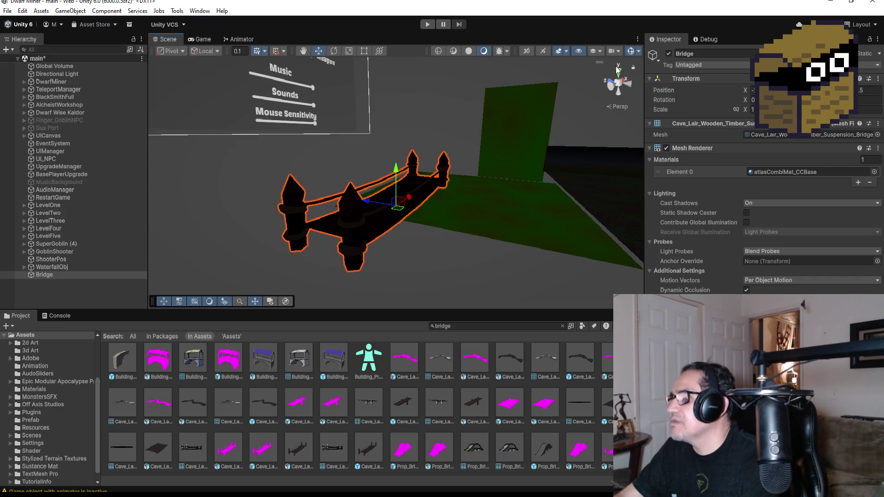
pyautogui.click(617, 69)
pyautogui.click(754, 99)
pyautogui.write('90')
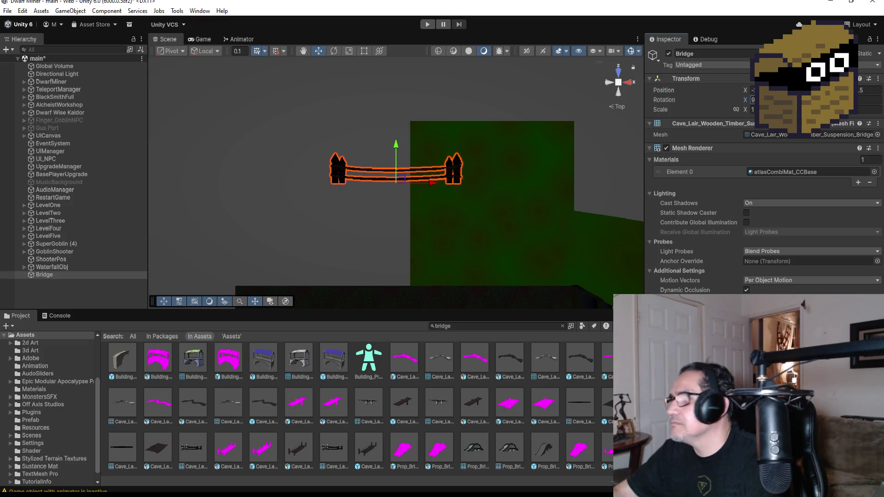
pyautogui.press('BackSpace')
pyautogui.press('BackSpace')
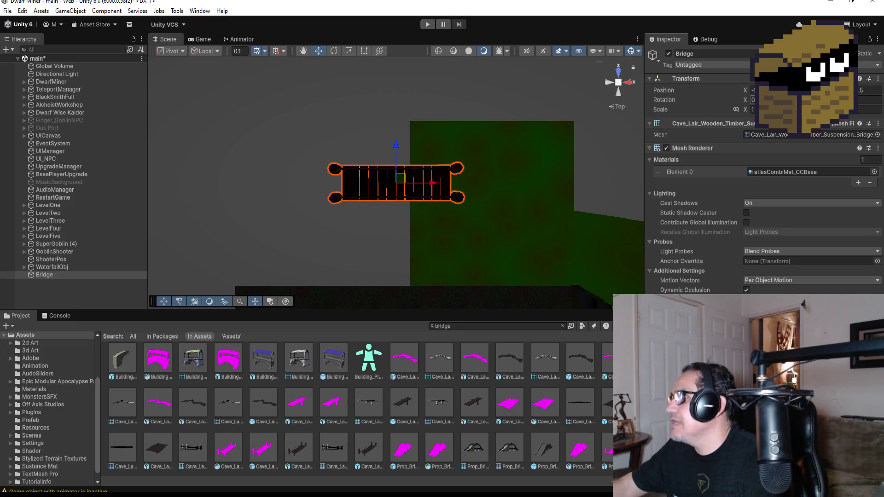
pyautogui.write('90')
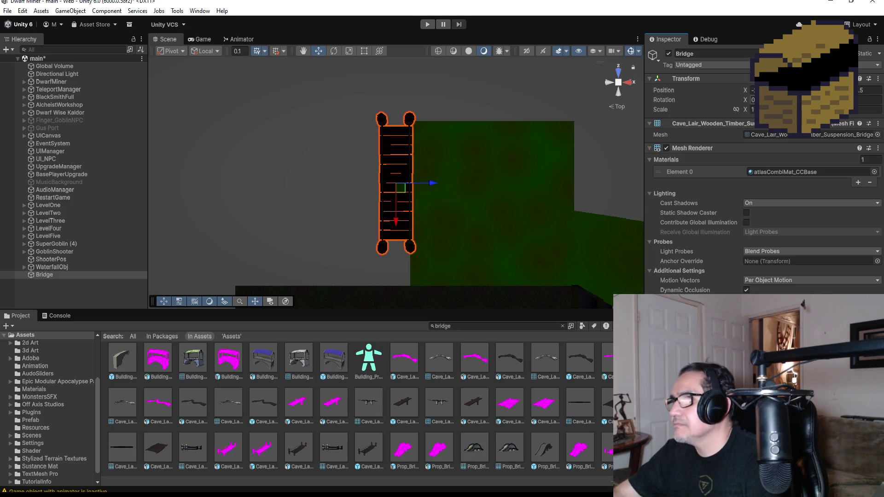
# - Drag the Bridge right and down so it spans the green plane
pyautogui.moveTo(429, 180); pyautogui.dragTo(508, 184)
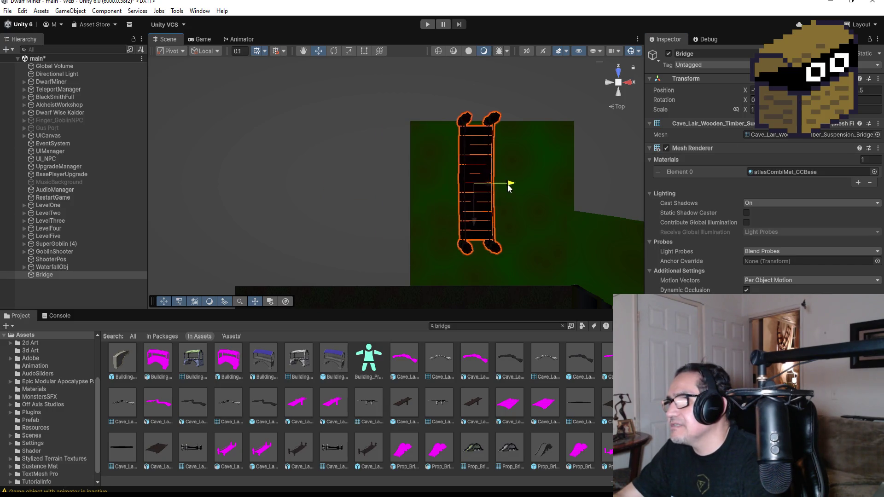
pyautogui.scroll(-3, 479, 219)
pyautogui.moveTo(450, 221)
pyautogui.mouseDown()
pyautogui.moveTo(454, 241)
pyautogui.moveTo(471, 238)
pyautogui.mouseUp()
pyautogui.scroll(10, 479, 242)
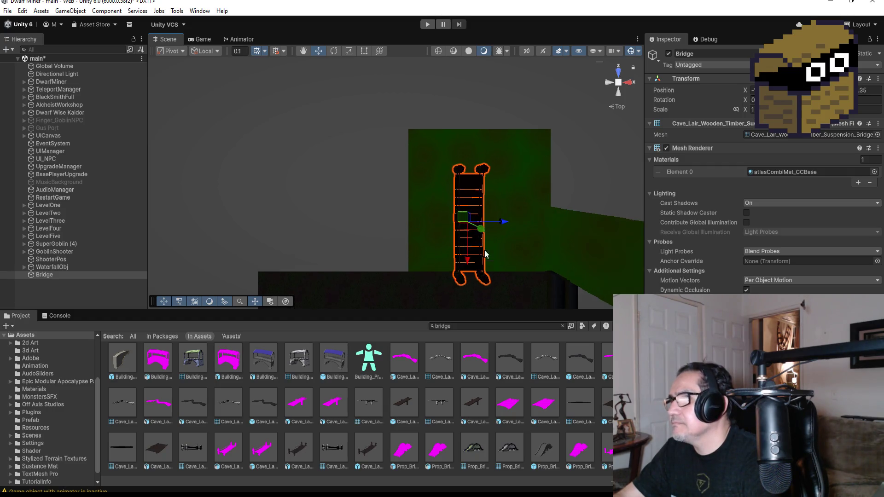
pyautogui.scroll(-5, 513, 236)
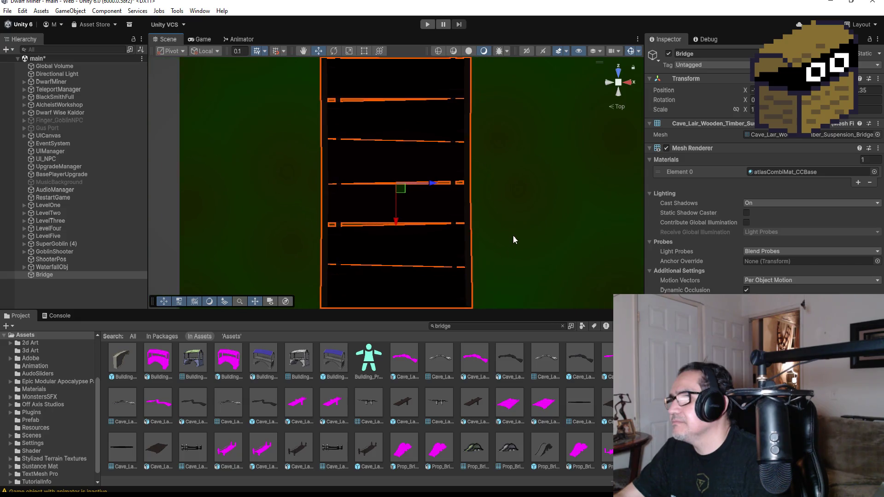
pyautogui.moveTo(420, 266)
pyautogui.mouseDown()
pyautogui.moveTo(565, 177)
pyautogui.moveTo(568, 216)
pyautogui.moveTo(588, 197)
pyautogui.mouseUp()
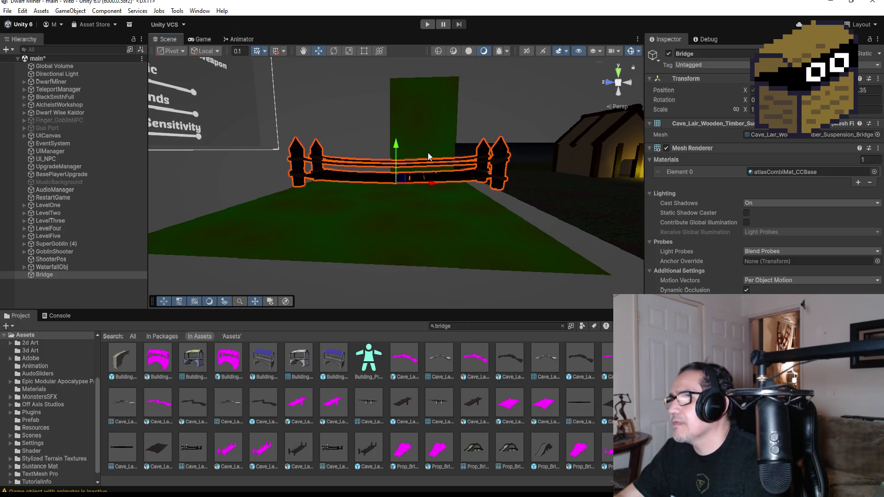
# - Lower the Bridge in several small downward moves until it rests on the green PlaneWater
pyautogui.moveTo(397, 143); pyautogui.dragTo(397, 147)
pyautogui.moveTo(562, 165)
pyautogui.mouseDown()
pyautogui.moveTo(542, 211)
pyautogui.moveTo(421, 164)
pyautogui.moveTo(455, 172)
pyautogui.mouseUp()
pyautogui.moveTo(396, 148); pyautogui.dragTo(397, 154)
pyautogui.moveTo(568, 165); pyautogui.dragTo(620, 182)
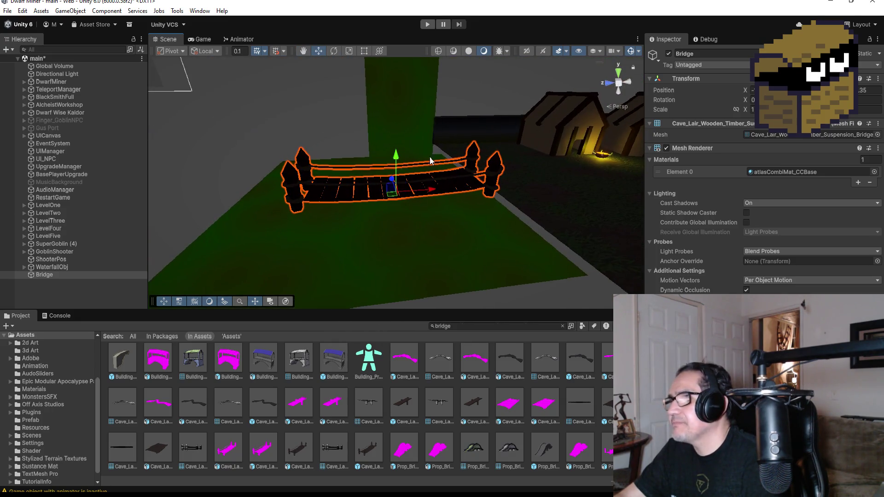
pyautogui.moveTo(400, 155); pyautogui.dragTo(404, 162)
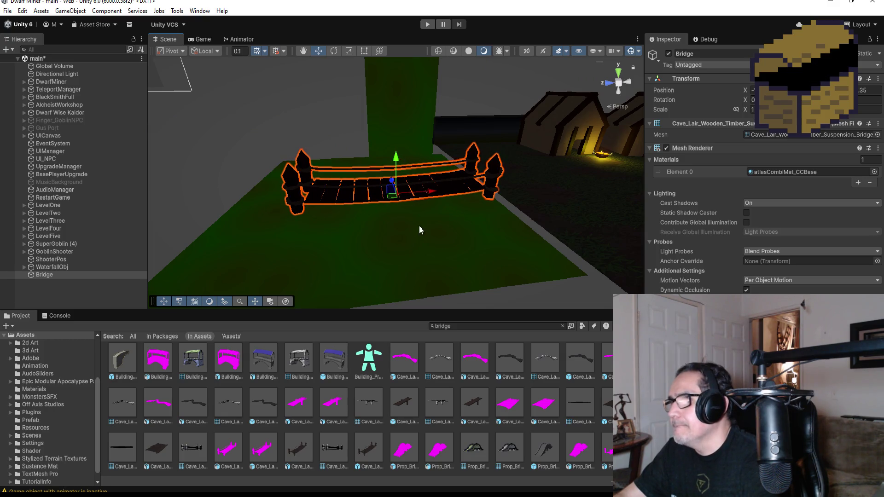
pyautogui.scroll(3, 511, 144)
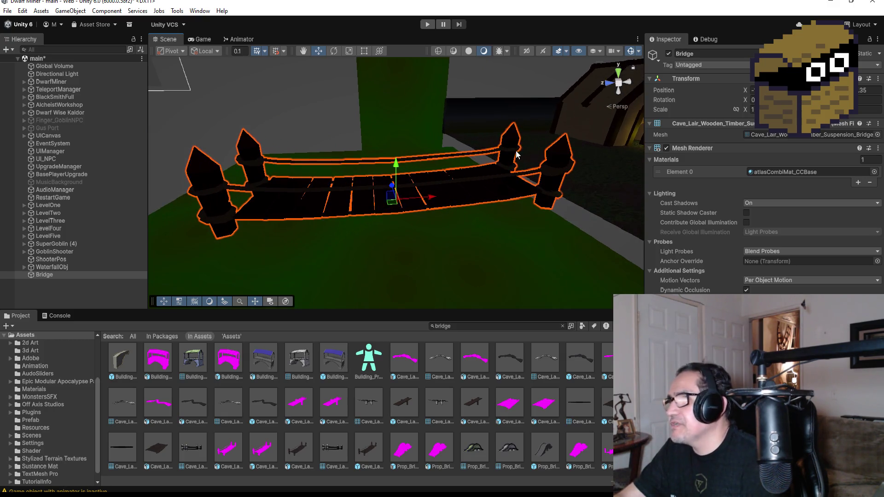
pyautogui.moveTo(561, 134)
pyautogui.mouseDown()
pyautogui.moveTo(294, 111)
pyautogui.moveTo(415, 148)
pyautogui.moveTo(452, 174)
pyautogui.moveTo(438, 182)
pyautogui.mouseUp()
pyautogui.scroll(-2, 334, 197)
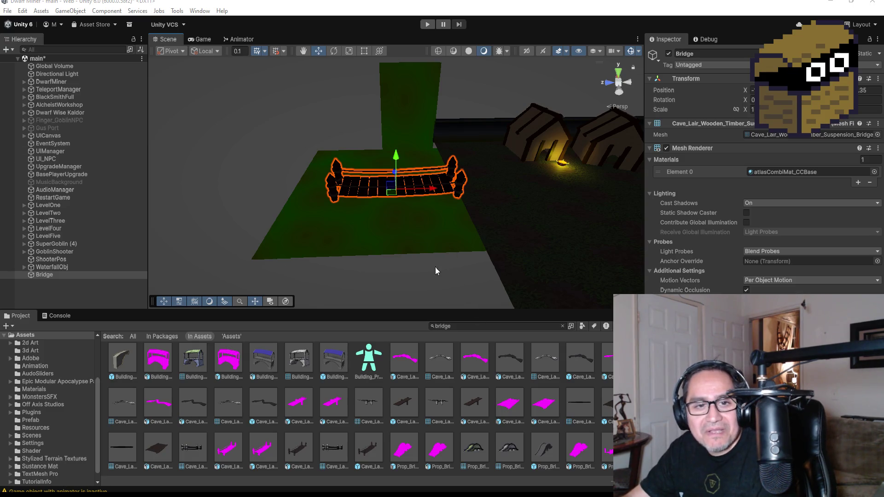
pyautogui.scroll(3, 524, 250)
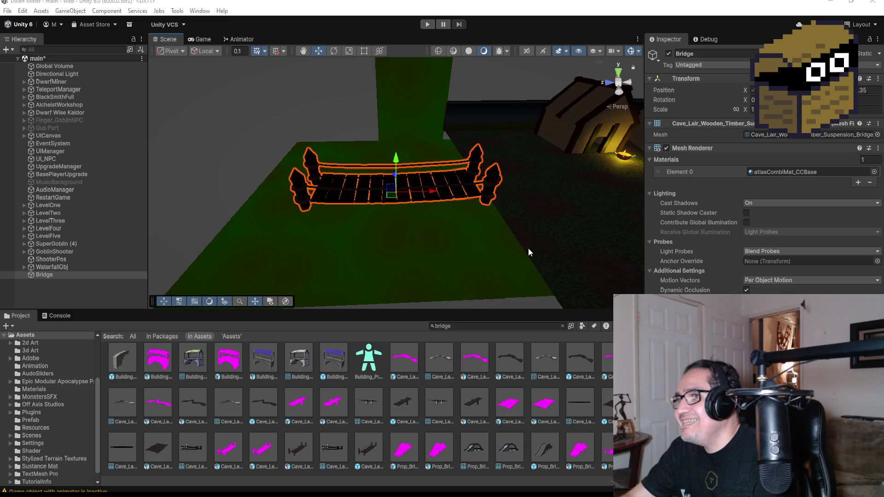
pyautogui.click(619, 73)
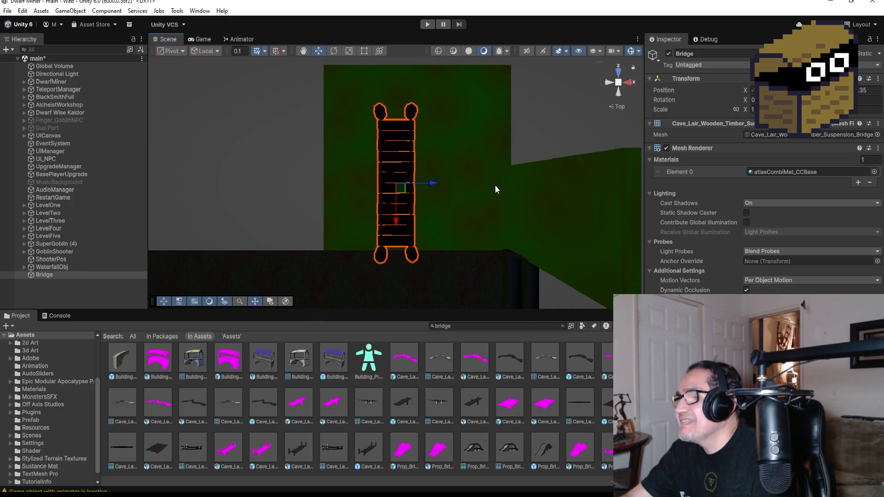
pyautogui.moveTo(402, 187)
pyautogui.mouseDown()
pyautogui.moveTo(450, 187)
pyautogui.moveTo(403, 232)
pyautogui.moveTo(468, 196)
pyautogui.mouseUp()
# - Narrow the green PlaneWater from its left edge with the Rect Tool
pyautogui.click(332, 198)
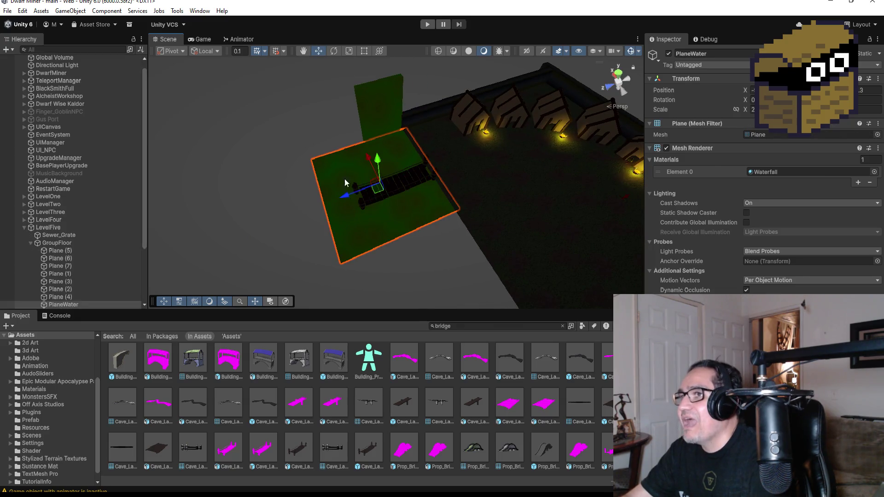
pyautogui.click(363, 54)
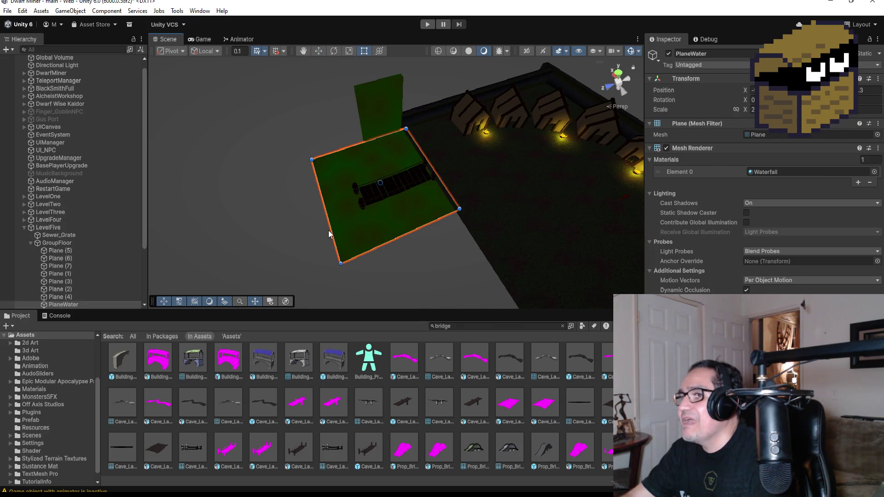
pyautogui.moveTo(332, 232); pyautogui.dragTo(369, 230)
# - Select the floor piece Plane (4) among the GroupFloor planes
pyautogui.click(513, 204)
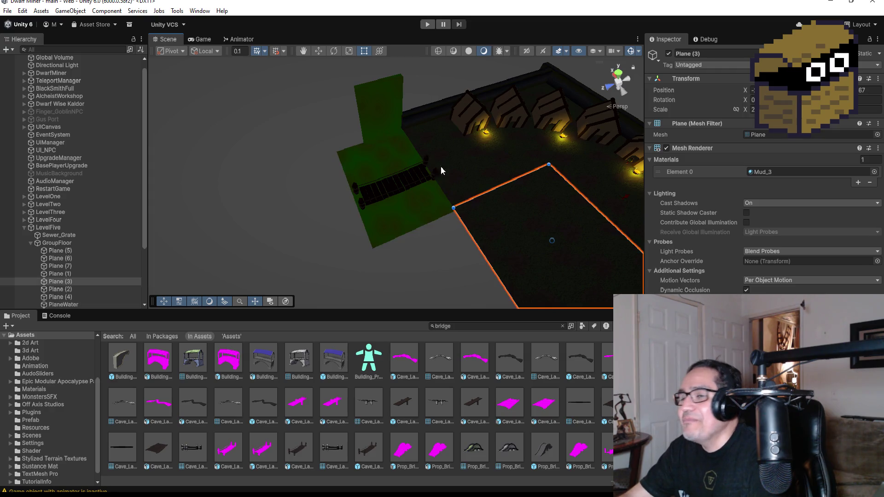
pyautogui.click(475, 176)
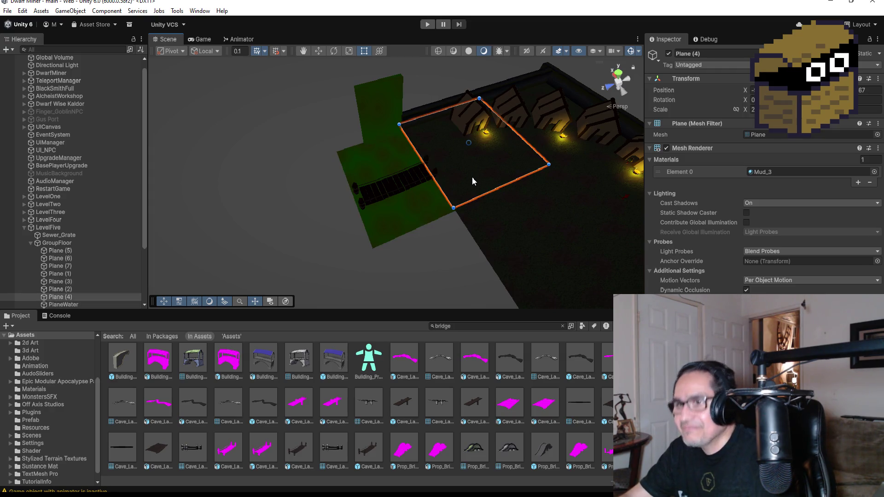
pyautogui.scroll(-3, 112, 294)
pyautogui.click(70, 232)
pyautogui.click(78, 236)
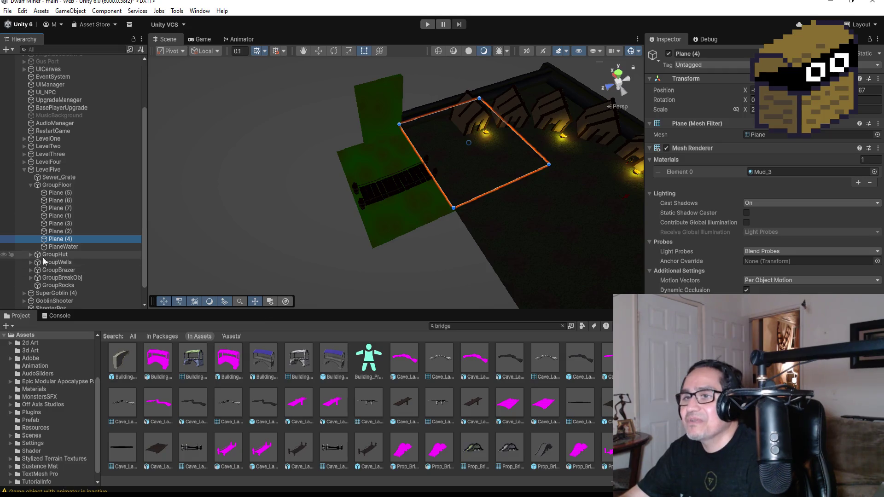
pyautogui.click(69, 248)
pyautogui.click(81, 237)
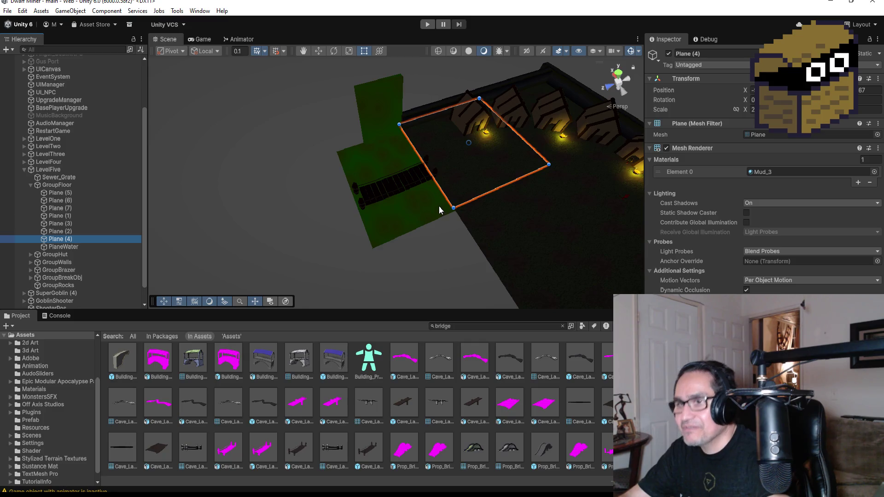
# - Duplicate Plane (4) and move the copy, Plane (8), past the bridge's far end
pyautogui.hotkey('ctrl', 'd')
pyautogui.click(318, 50)
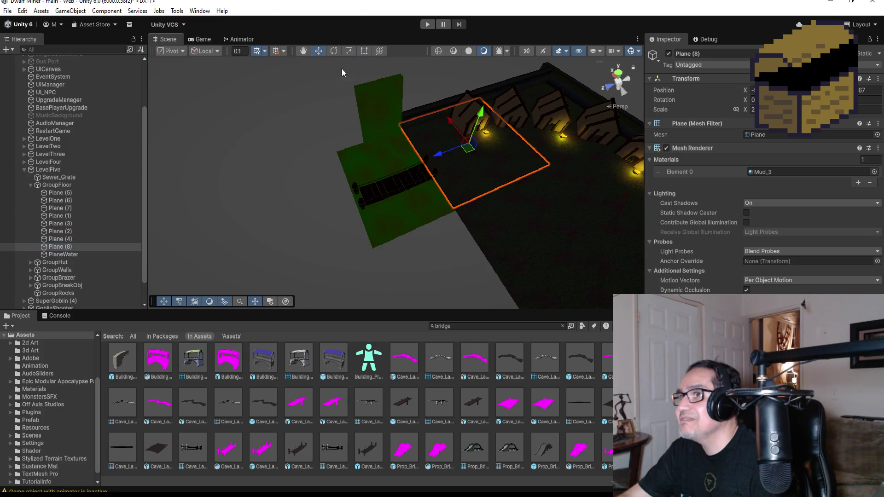
pyautogui.click(618, 75)
pyautogui.moveTo(412, 250); pyautogui.dragTo(410, 43)
pyautogui.press('f')
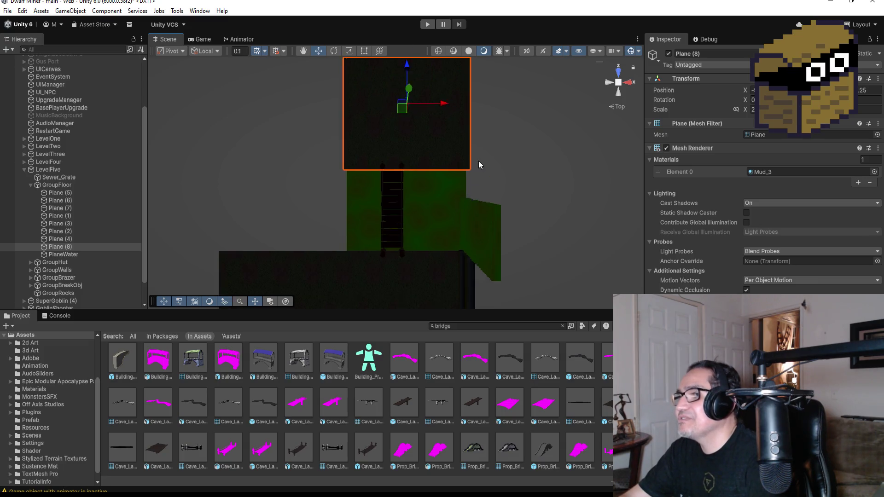
pyautogui.moveTo(421, 278)
pyautogui.mouseDown()
pyautogui.moveTo(598, 98)
pyautogui.moveTo(478, 152)
pyautogui.moveTo(602, 239)
pyautogui.moveTo(521, 221)
pyautogui.moveTo(476, 187)
pyautogui.mouseUp()
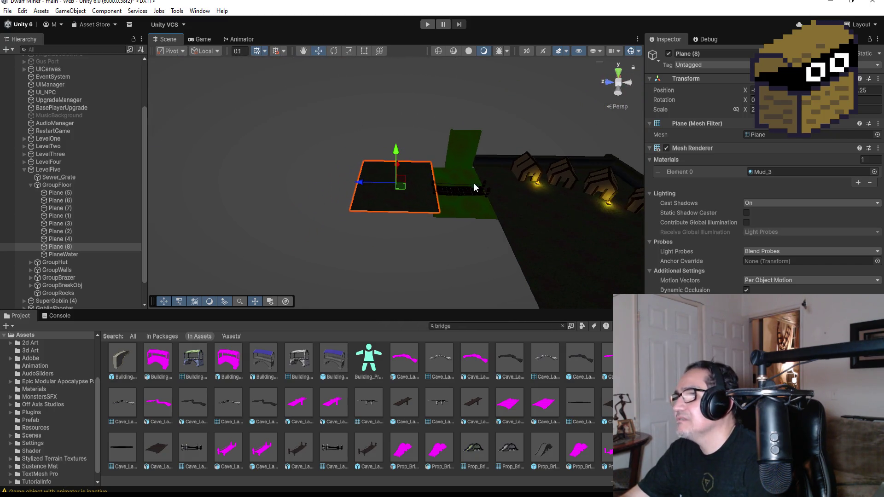
pyautogui.click(459, 159)
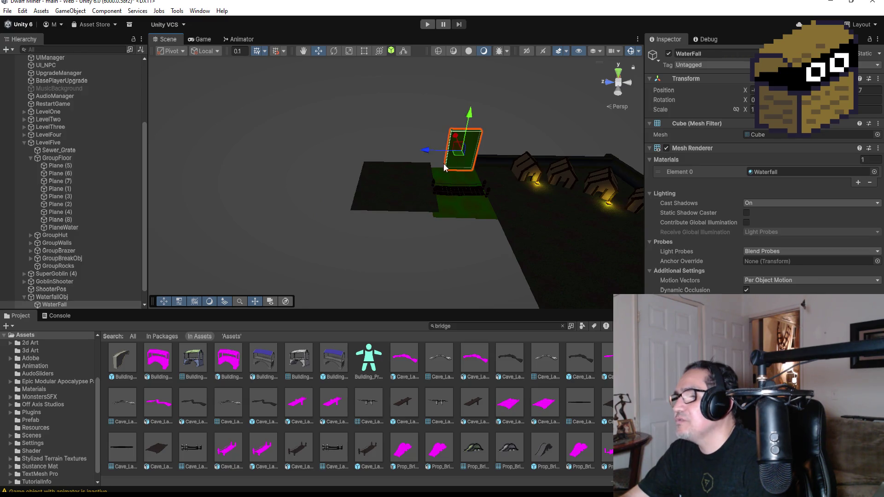
# - Enter Play mode to playtest the level
pyautogui.scroll(3, 483, 145)
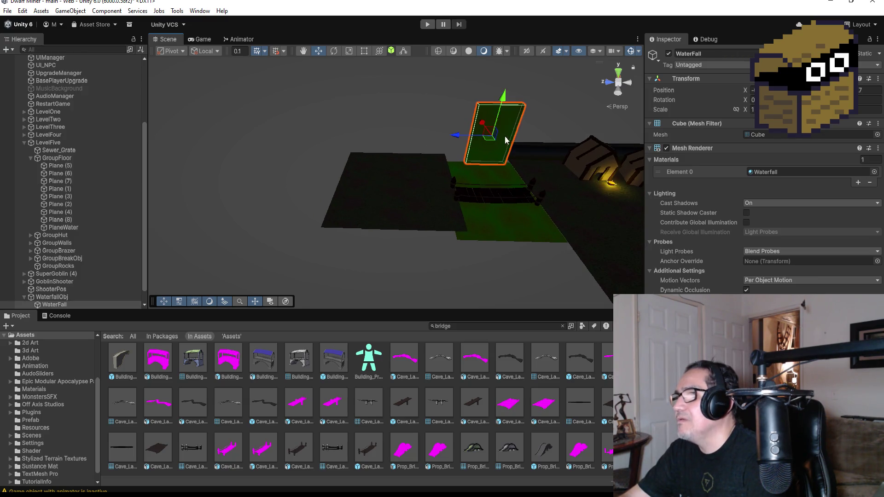
pyautogui.scroll(-3, 576, 153)
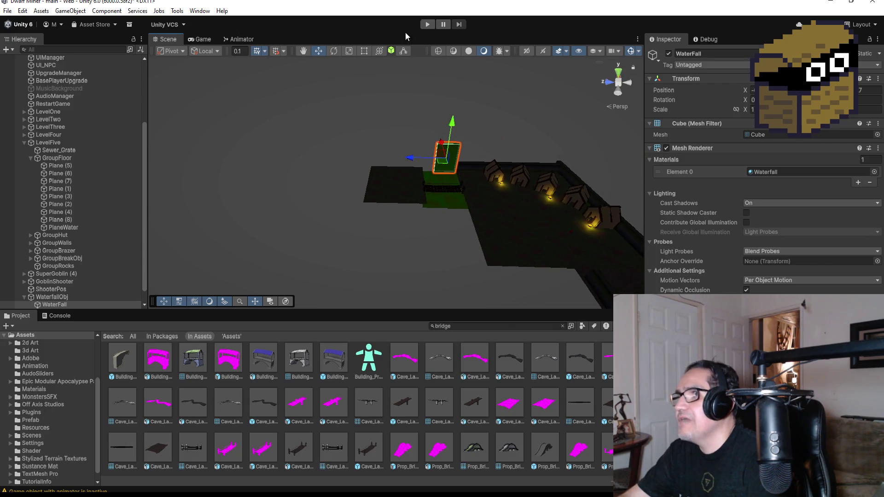
pyautogui.click(428, 26)
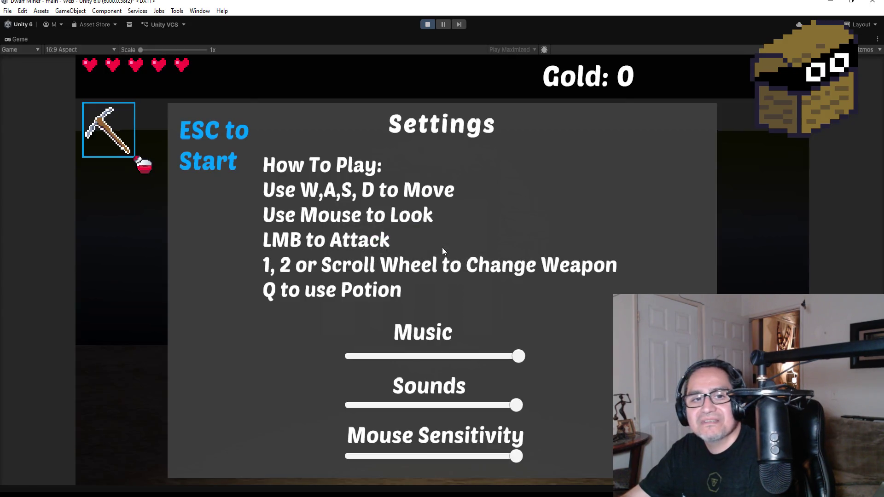
# - Dismiss the settings screen to resume the playtest and switch to the second weapon
pyautogui.press('Escape')
pyautogui.click(429, 277)
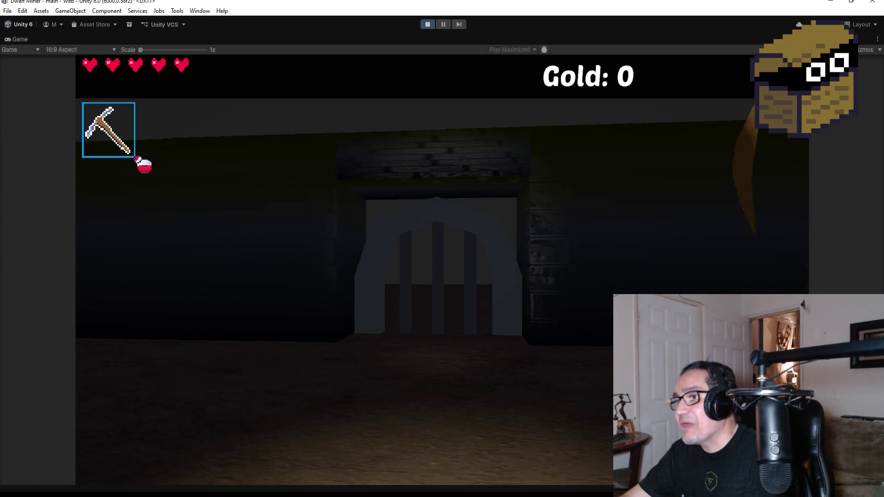
pyautogui.press('w')
pyautogui.scroll(-1, 429, 277)
# - Walk through the corridor and crate area, picking up the gold nugget so Gold reads 2
pyautogui.press('w')
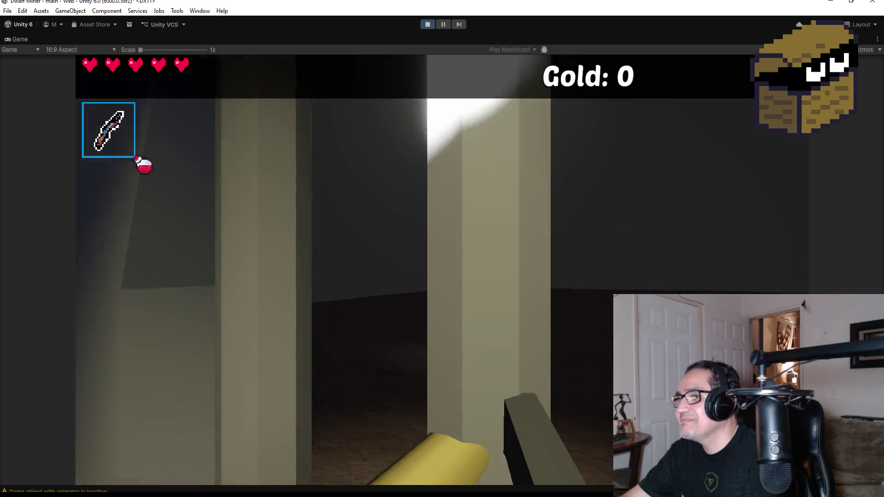
pyautogui.press('w')
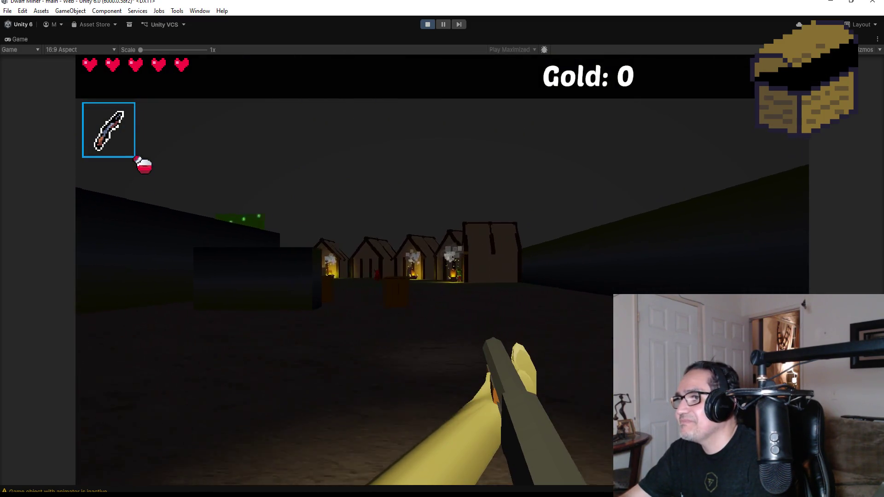
pyautogui.press('w')
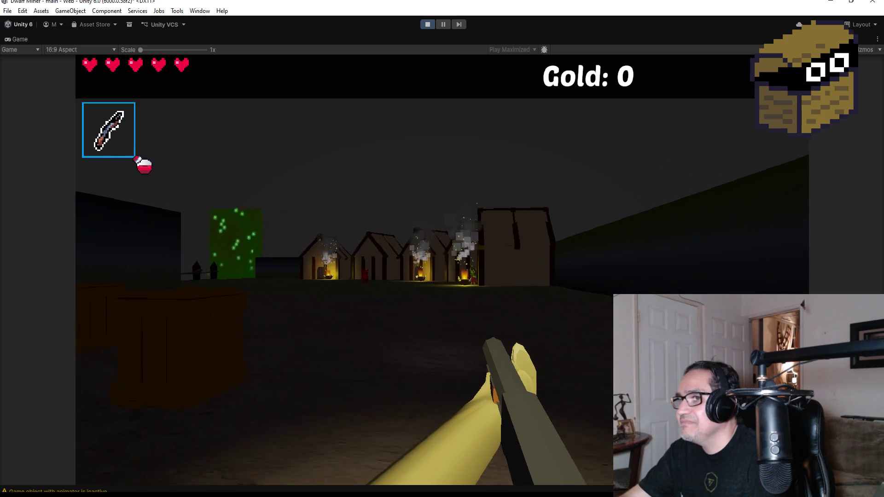
pyautogui.press('w')
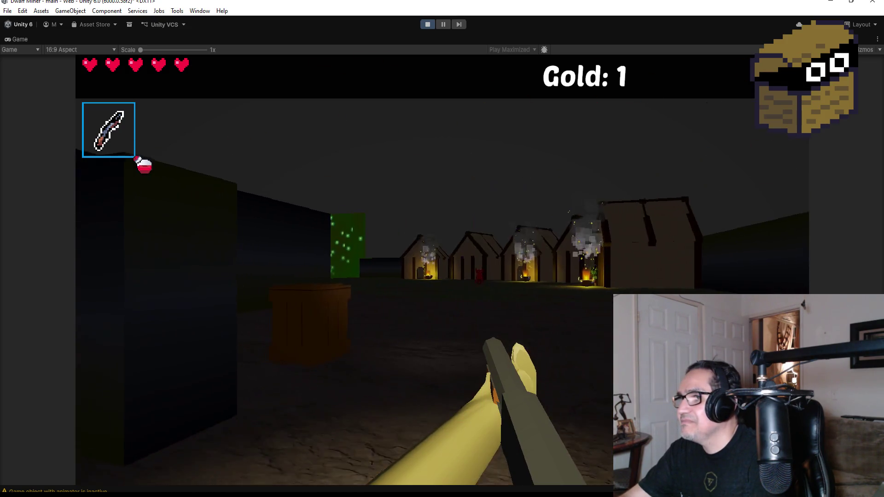
pyautogui.press('w')
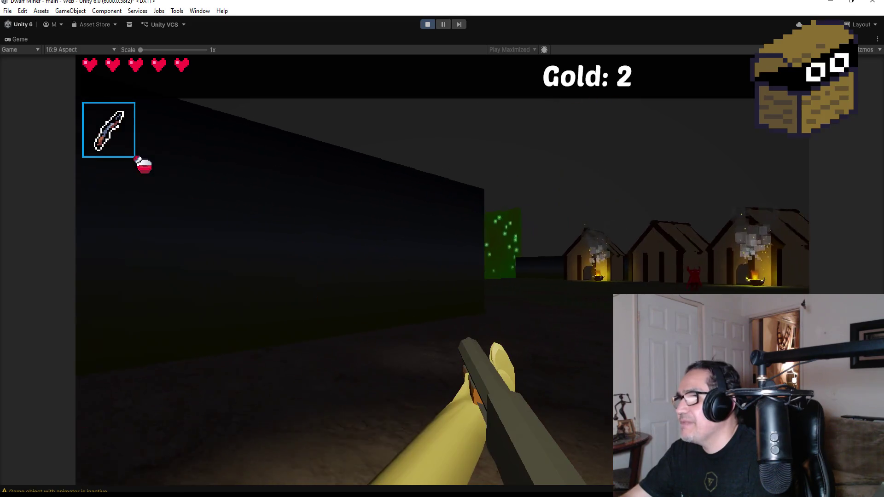
pyautogui.press('w')
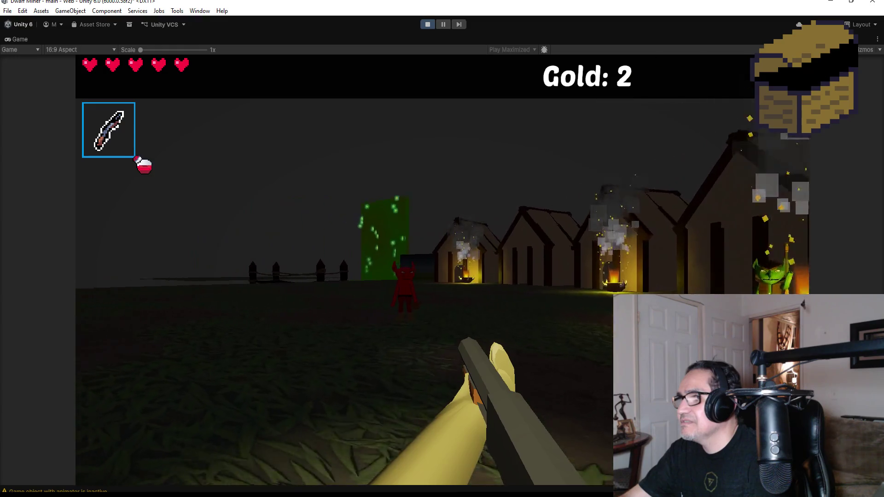
# - Defeat the red demon and the goblin by the huts with the flame weapon
pyautogui.click(442, 271)
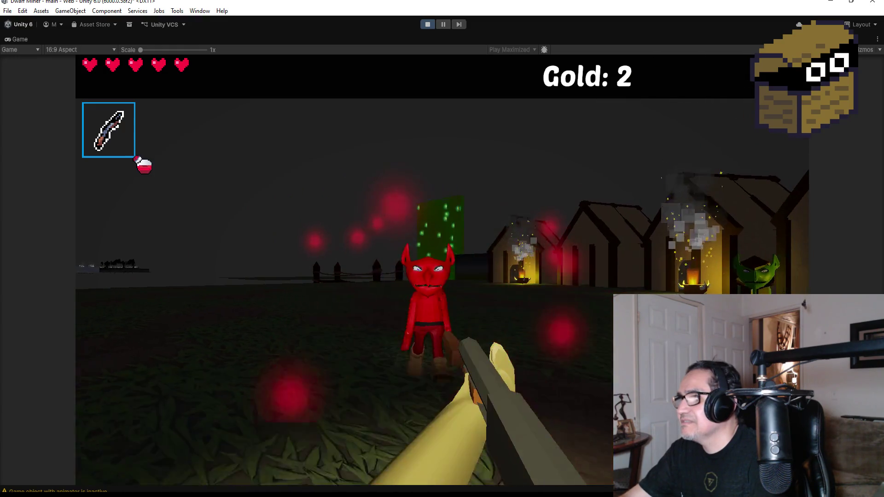
pyautogui.click(442, 270)
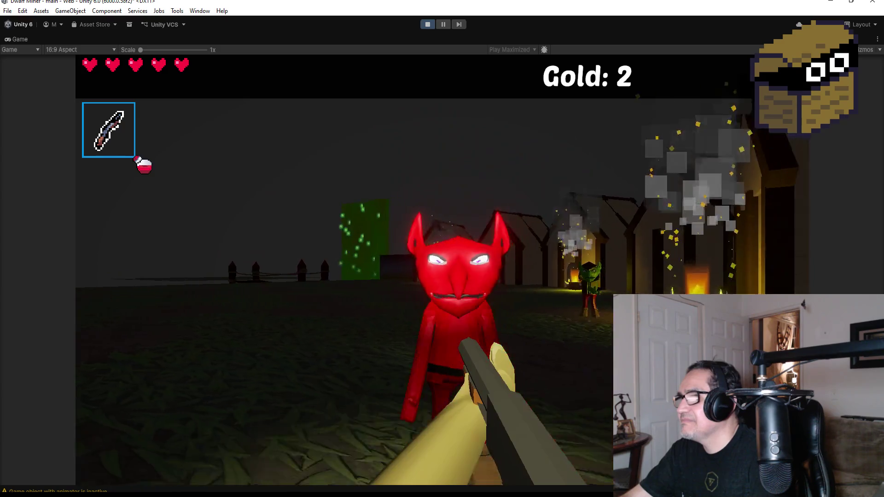
pyautogui.click(442, 271)
pyautogui.press('w')
pyautogui.click(442, 270)
pyautogui.click(442, 270)
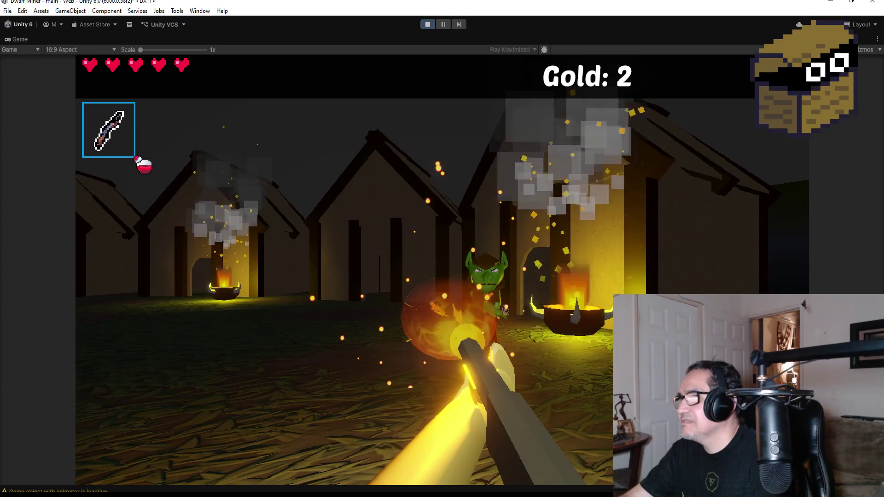
# - Explore the huts, walking past the fire pot, through a doorway and back out
pyautogui.press('w')
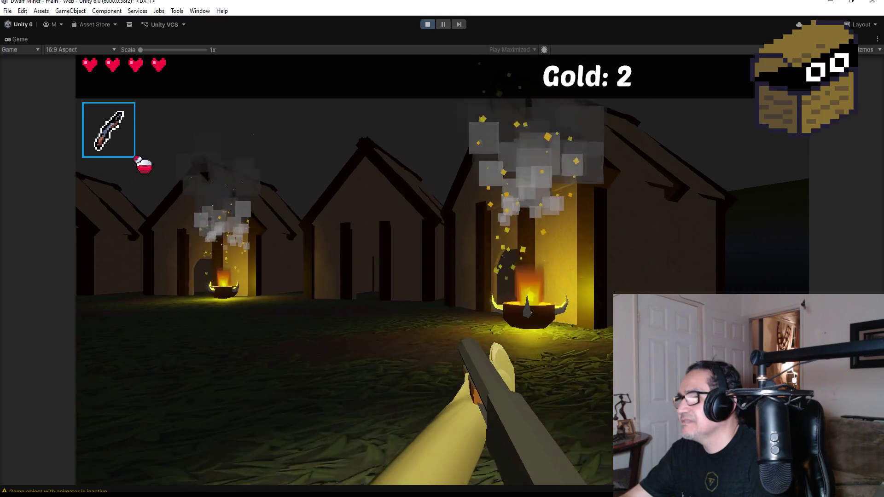
pyautogui.press('w')
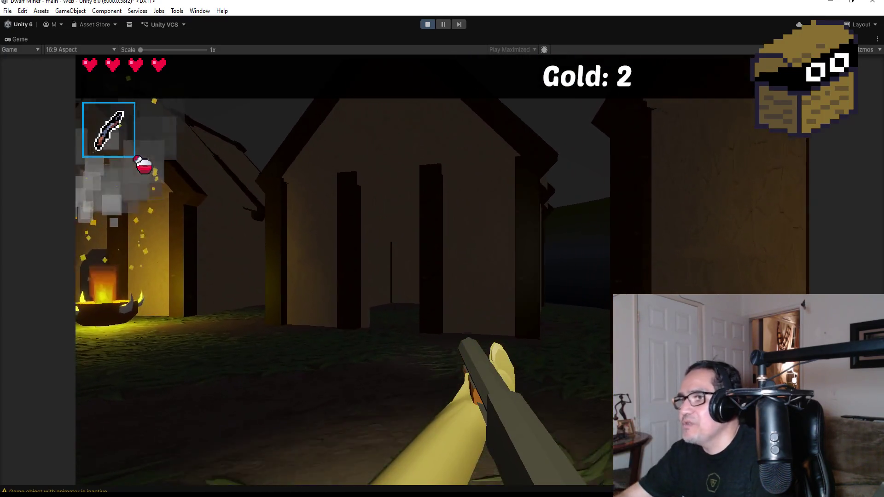
pyautogui.press('w')
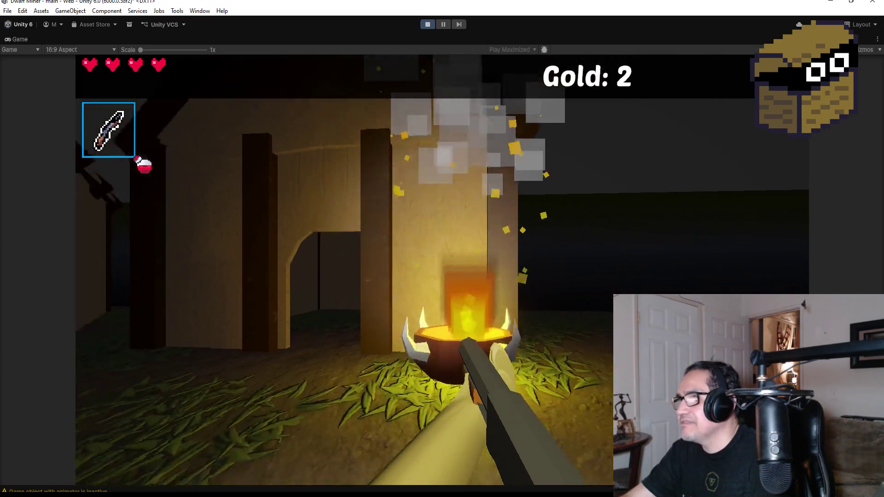
pyautogui.press('w')
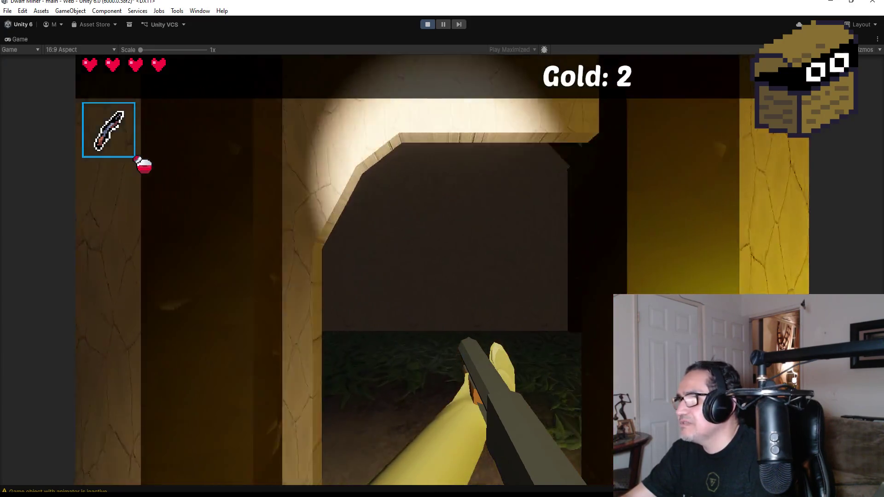
pyautogui.press('w')
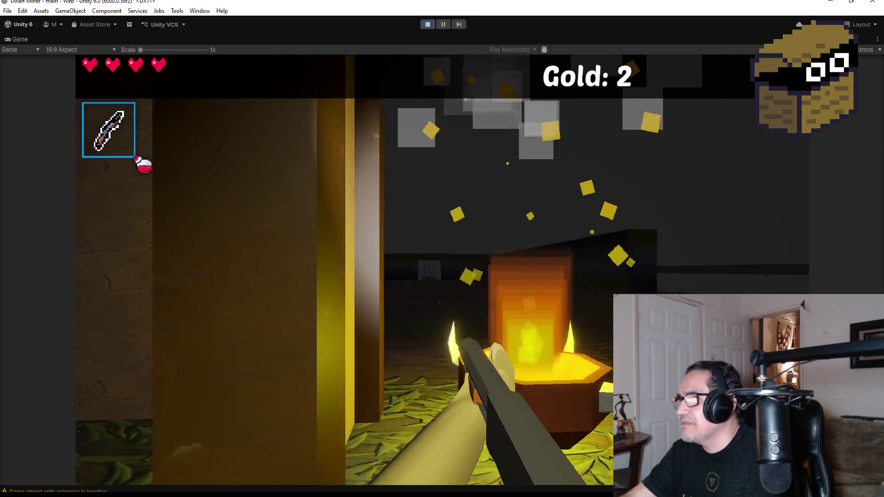
pyautogui.press('s')
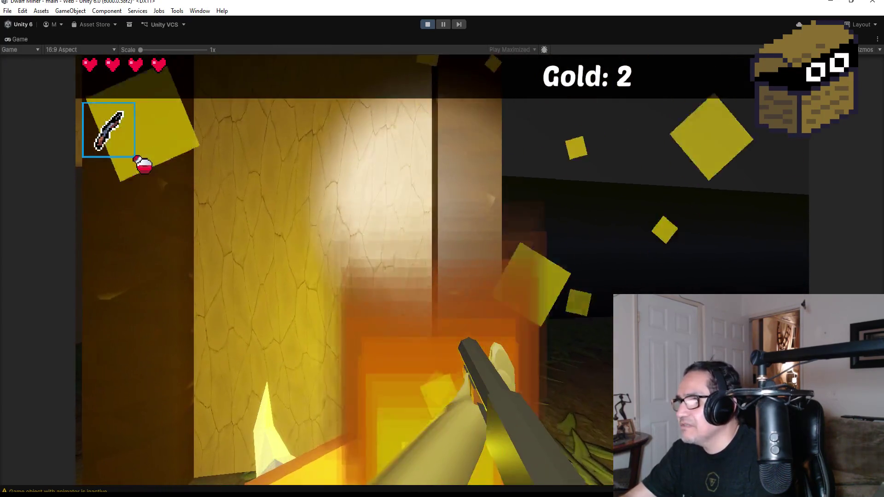
pyautogui.press('s')
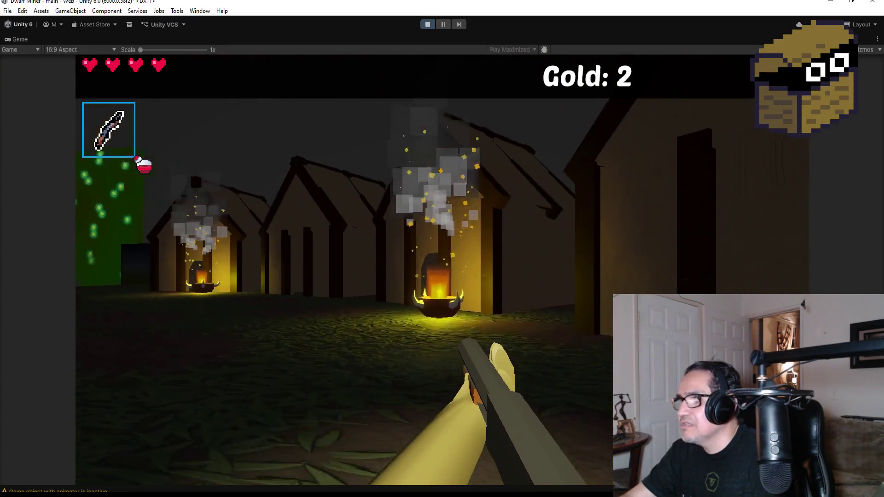
pyautogui.press('w')
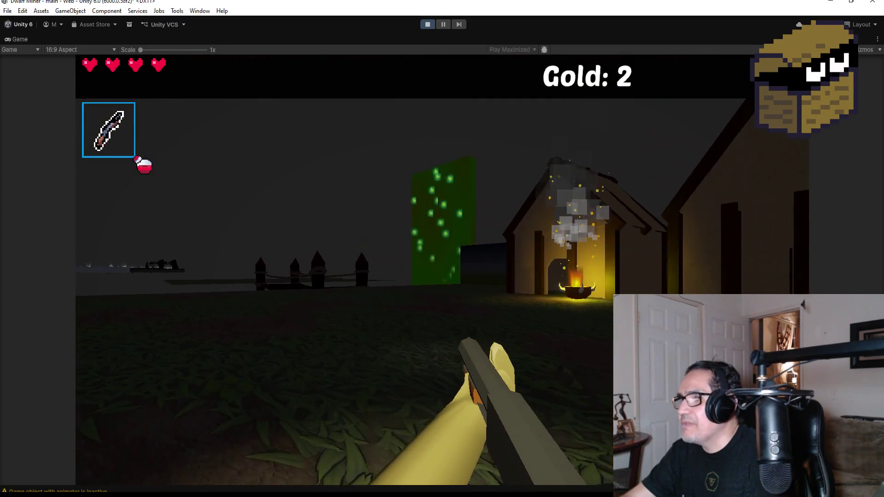
# - Walk between the dark towers and cross the bridge onto the ground beyond
pyautogui.press('w')
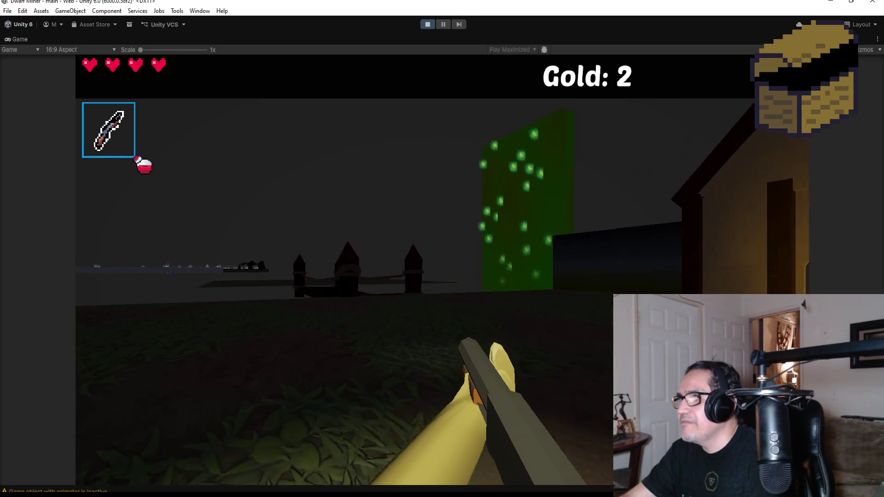
pyautogui.press('w')
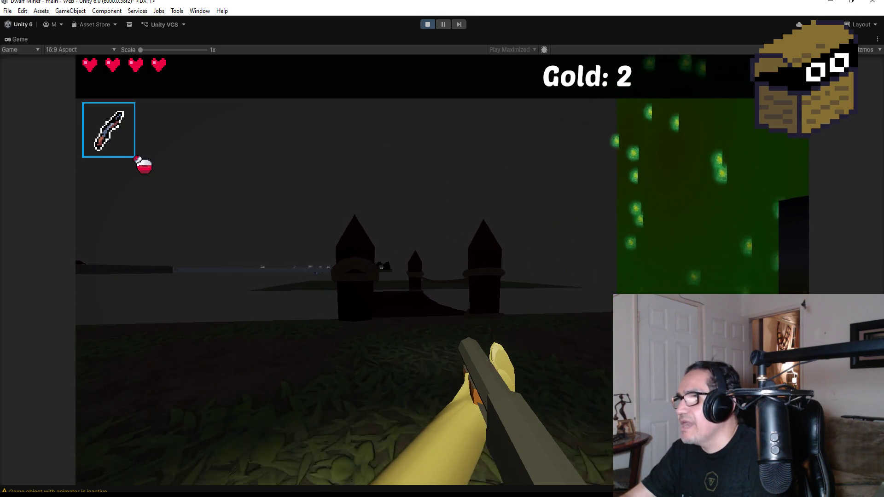
pyautogui.press('w')
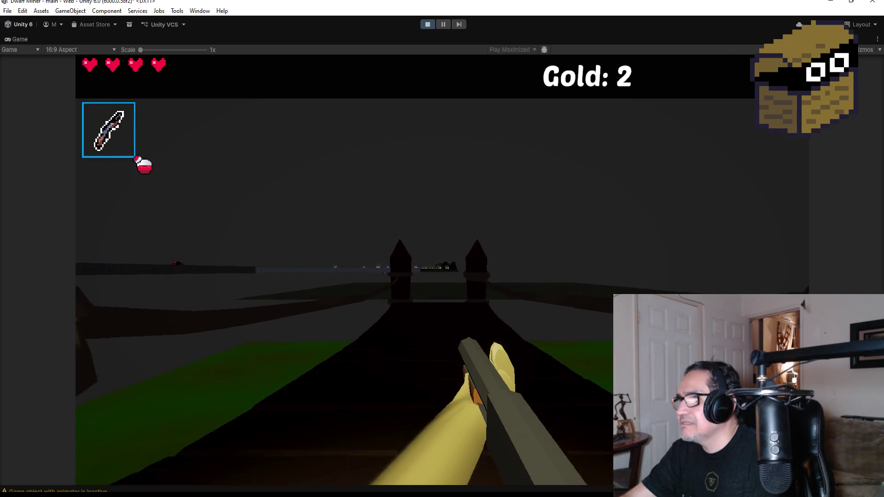
pyautogui.press('w')
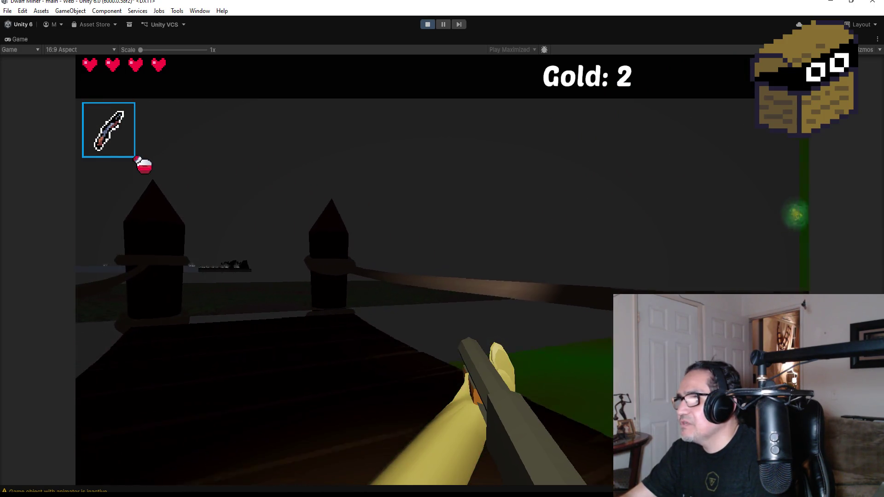
pyautogui.press('w')
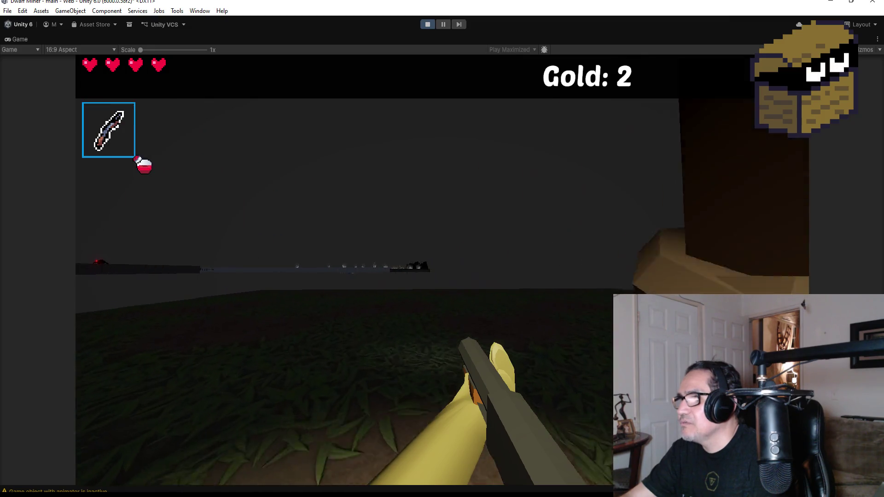
# - Head back along the village street to the towers, then bring up the Settings panel and stop playing
pyautogui.press('w')
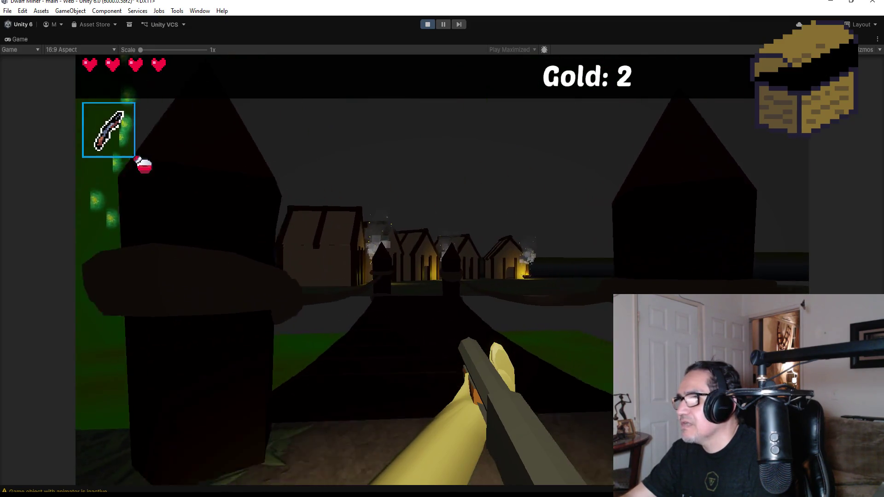
pyautogui.press('w')
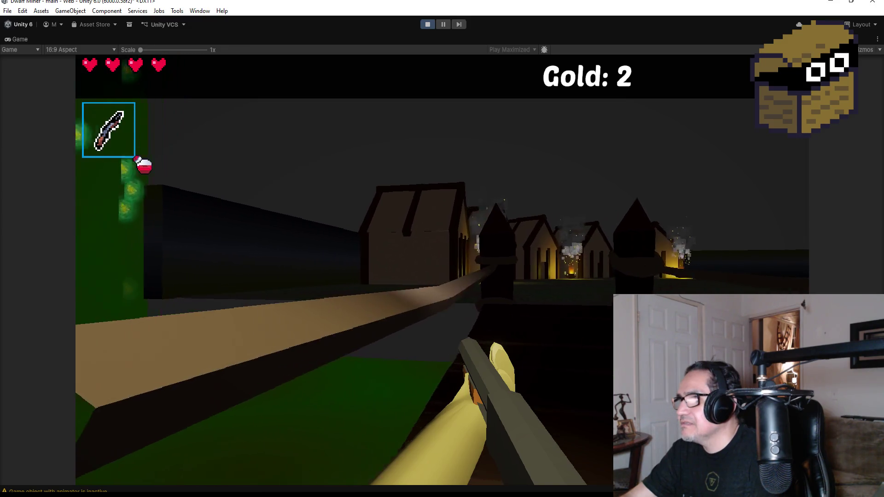
pyautogui.press('w')
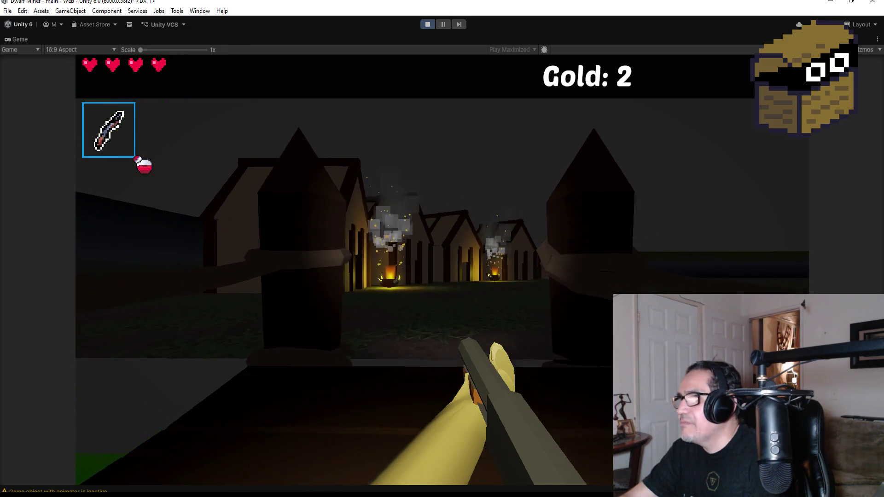
pyautogui.press('w')
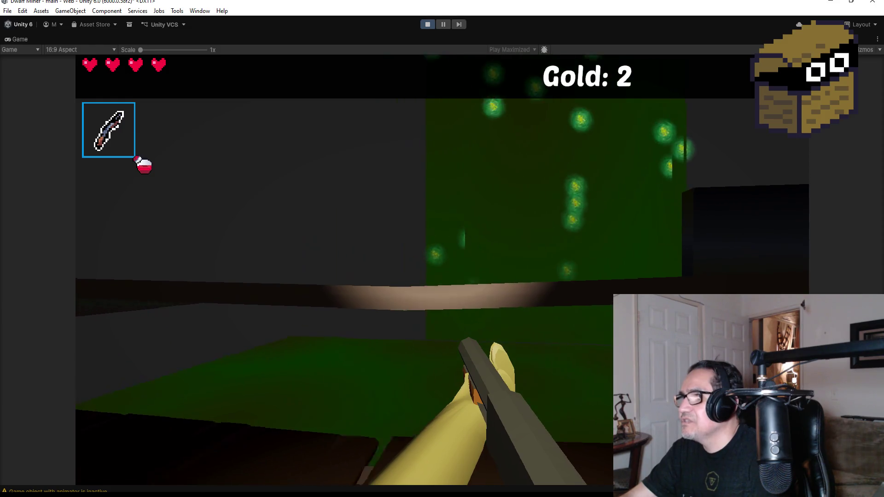
pyautogui.press('w')
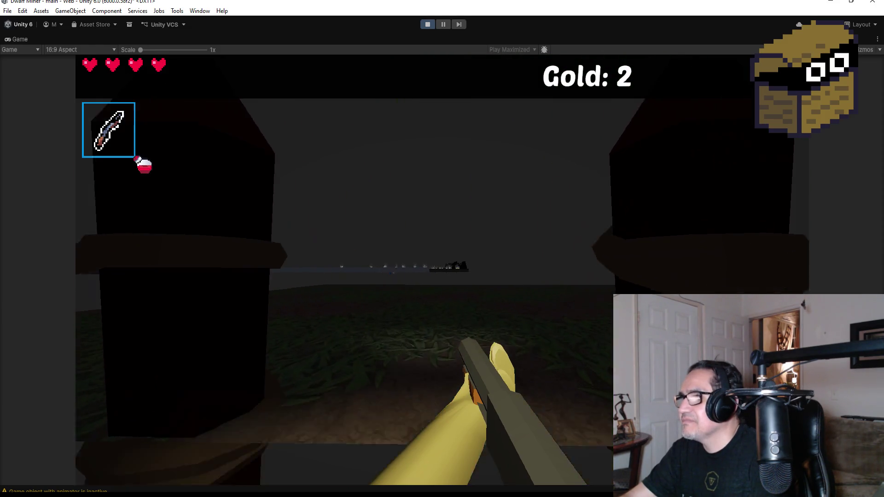
pyautogui.press('Escape')
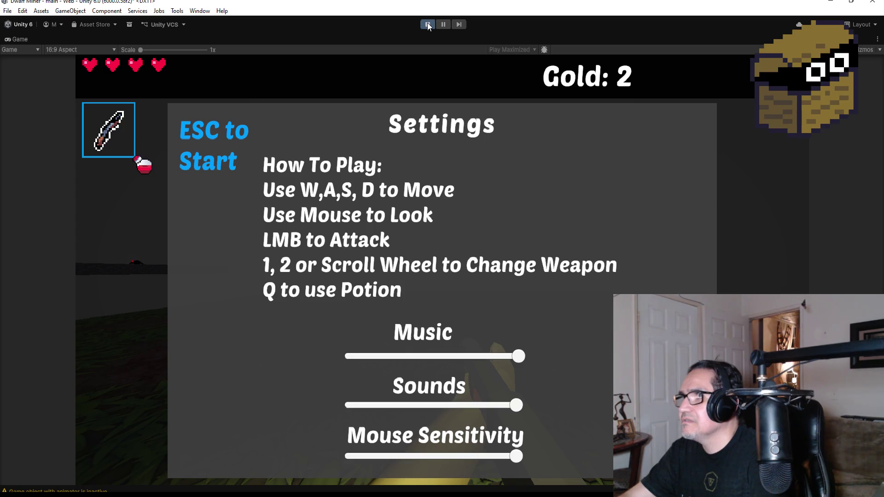
pyautogui.click(427, 24)
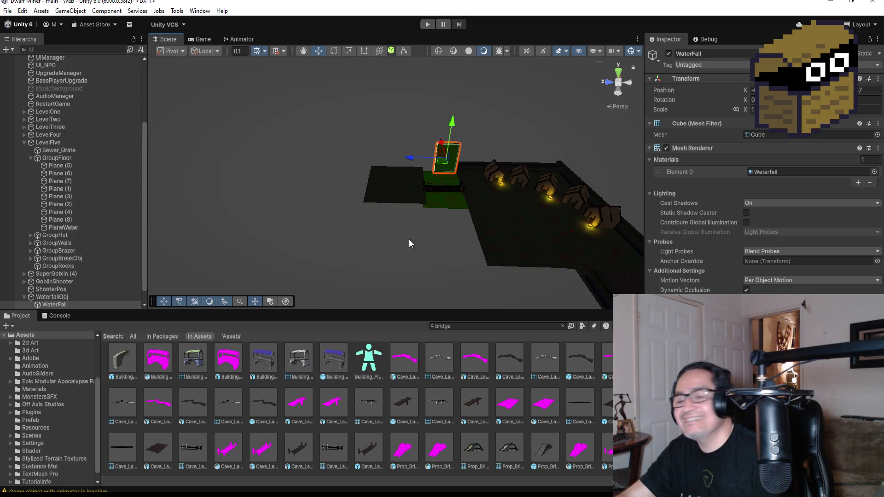
# - Zoom the Scene view out over LevelFive's green water block and lit huts
pyautogui.scroll(-3, 479, 249)
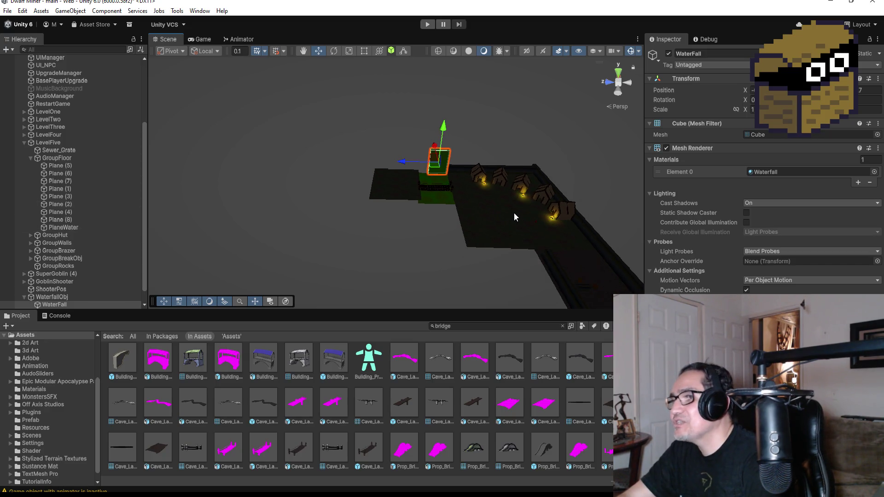
# - Switch the Scene view to Top and frame the selected WaterFall cube up close
pyautogui.click(619, 78)
pyautogui.scroll(4, 518, 275)
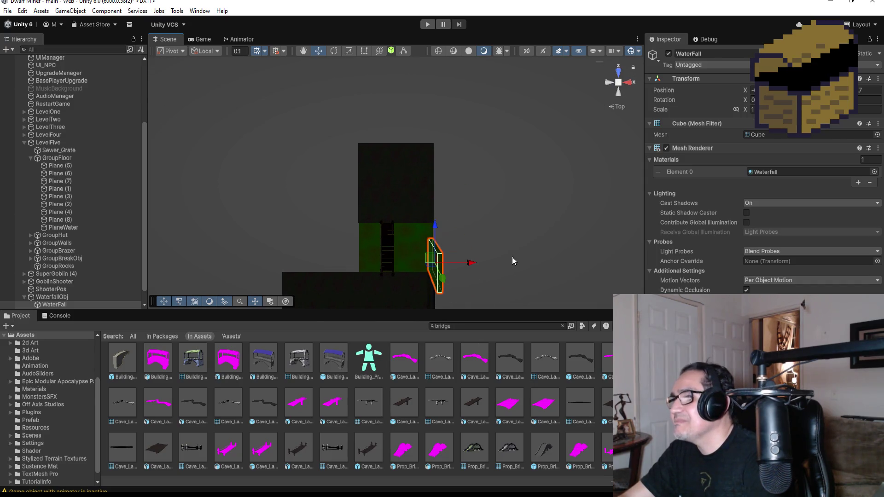
pyautogui.press('f')
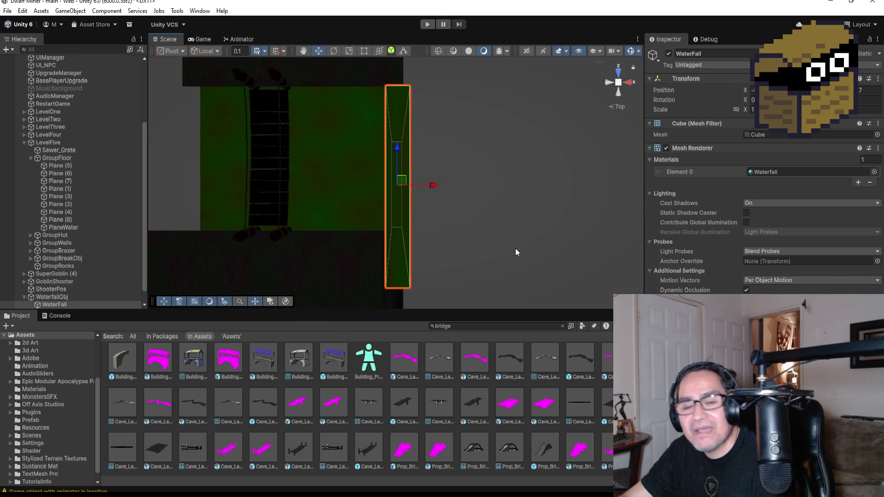
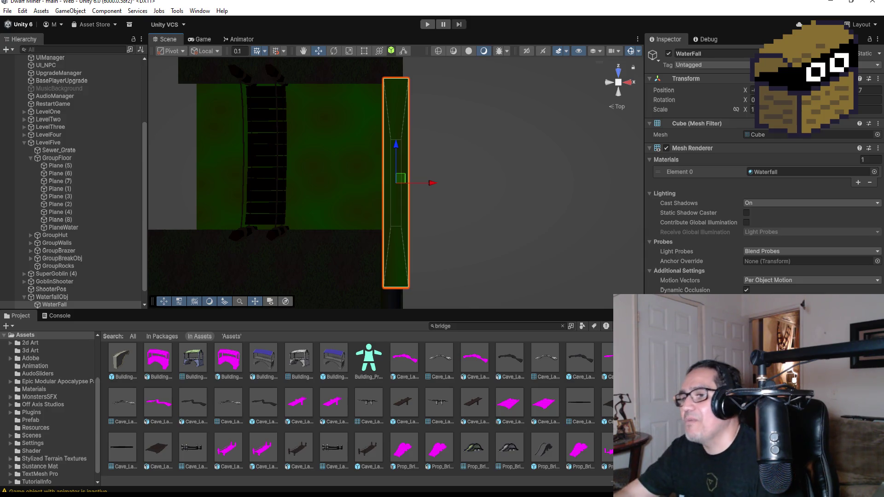
# - Duplicate PlaneWater and place the copy beside the original water plane
pyautogui.click(72, 296)
pyautogui.press('f')
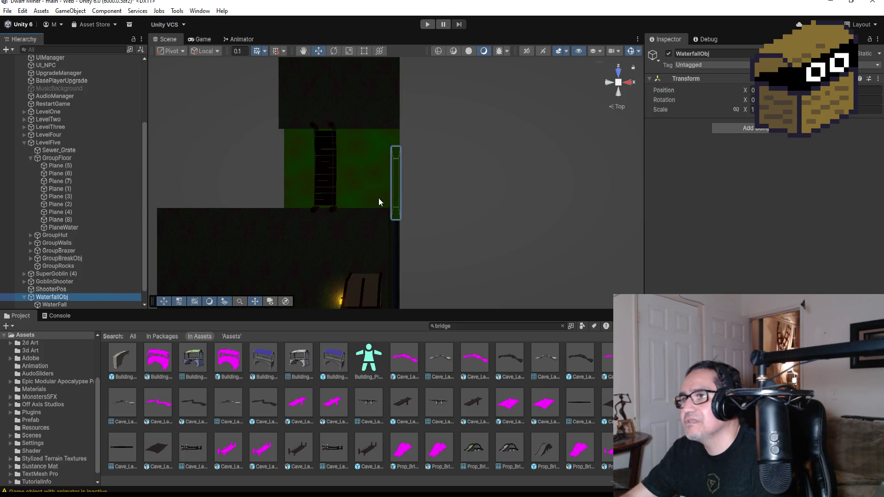
pyautogui.moveTo(338, 235)
pyautogui.mouseDown()
pyautogui.moveTo(474, 167)
pyautogui.moveTo(352, 158)
pyautogui.moveTo(326, 253)
pyautogui.moveTo(477, 253)
pyautogui.mouseUp()
pyautogui.click(324, 232)
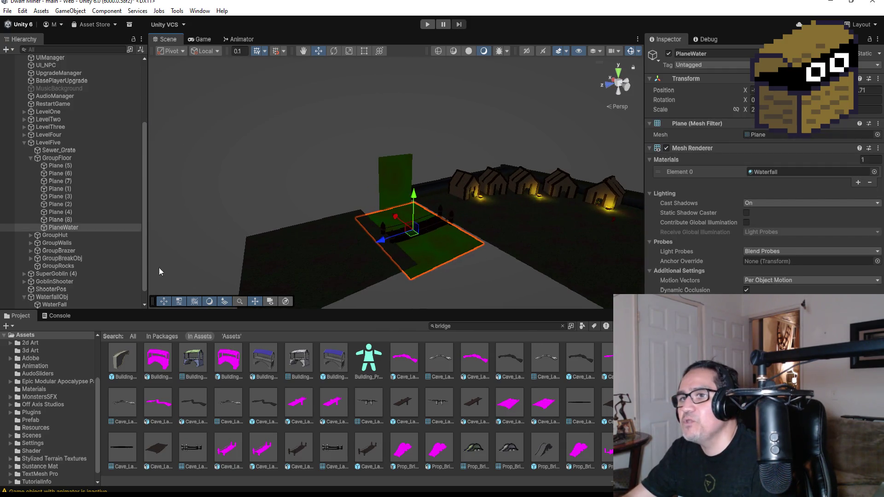
pyautogui.hotkey('ctrl', 'd')
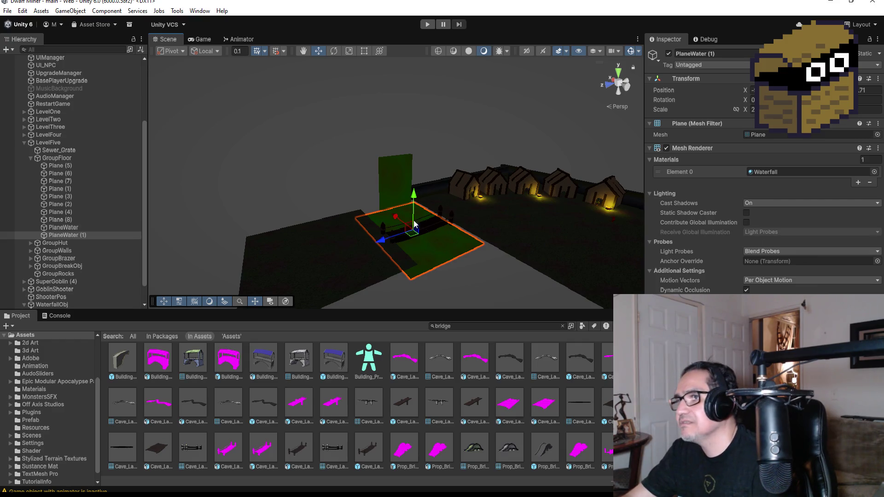
pyautogui.moveTo(399, 215); pyautogui.dragTo(511, 272)
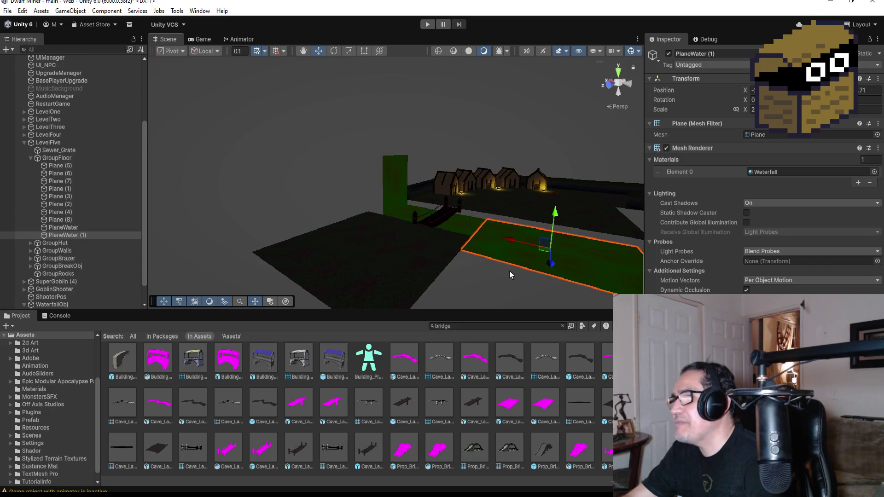
pyautogui.moveTo(508, 242)
pyautogui.mouseDown()
pyautogui.moveTo(467, 256)
pyautogui.moveTo(546, 262)
pyautogui.moveTo(570, 253)
pyautogui.moveTo(585, 192)
pyautogui.moveTo(392, 287)
pyautogui.mouseUp()
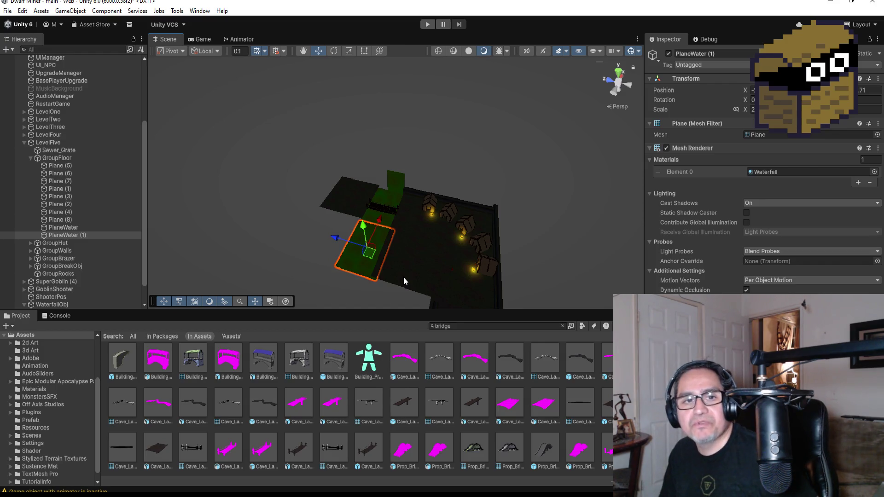
# - Widen the WaterFall quad by stretching its left edge with the Rect tool
pyautogui.scroll(5, 488, 203)
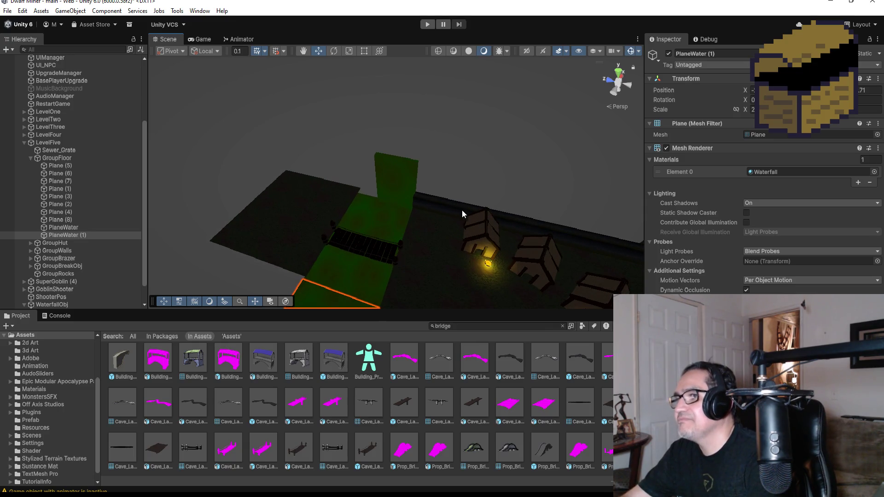
pyautogui.scroll(4, 464, 210)
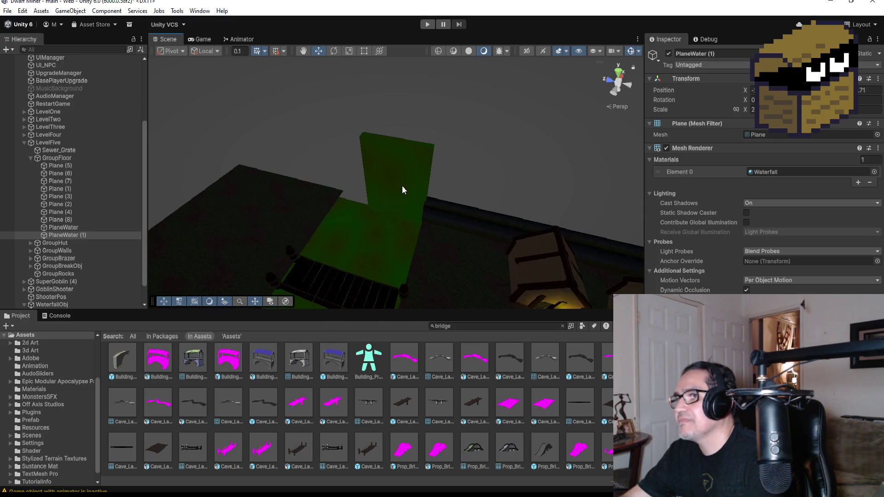
pyautogui.click(402, 190)
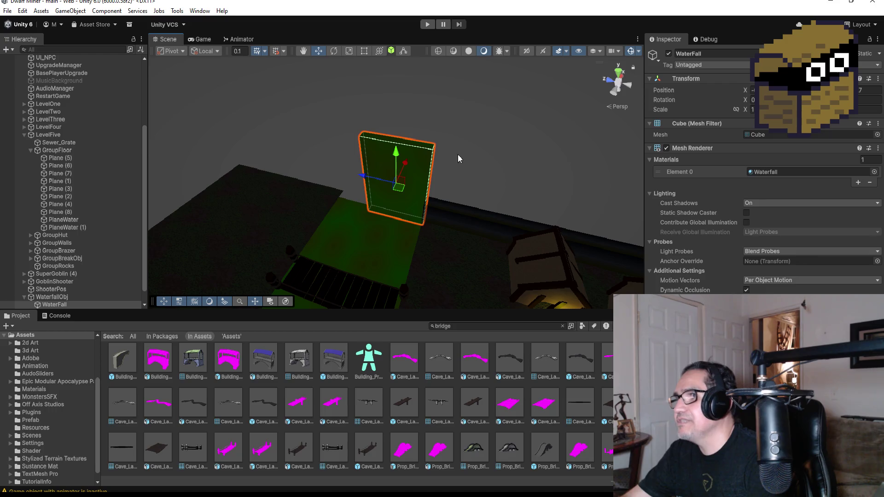
pyautogui.press('f')
pyautogui.scroll(3, 430, 162)
pyautogui.click(365, 52)
pyautogui.moveTo(348, 197); pyautogui.dragTo(288, 199)
pyautogui.scroll(-1, 66, 297)
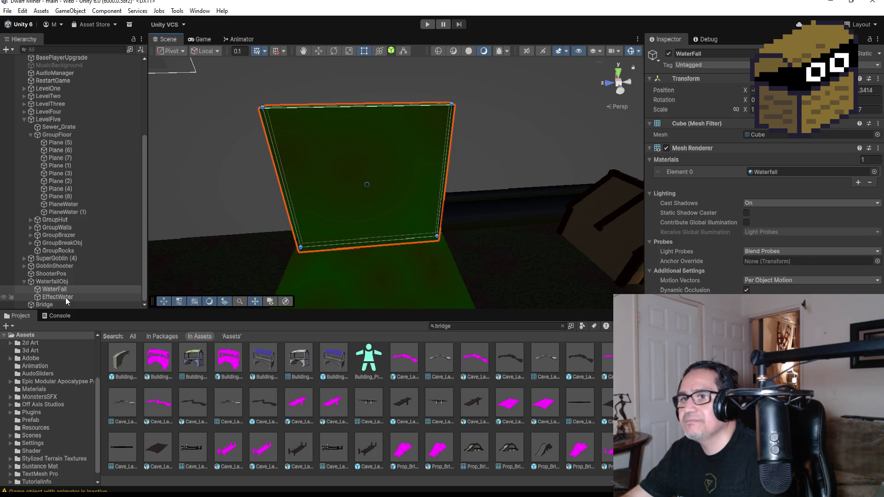
pyautogui.click(66, 297)
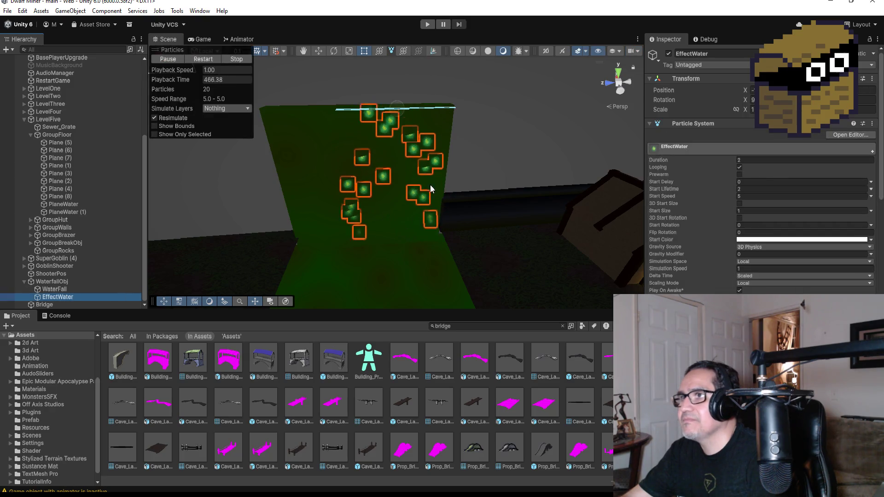
# - Set the EffectWater shape's Y scale to 10 and move the emitter upward
pyautogui.scroll(-10, 737, 207)
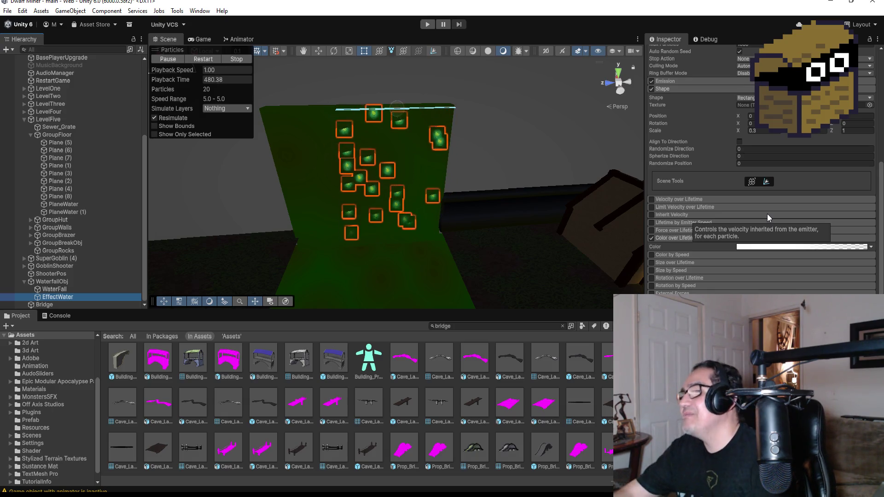
pyautogui.scroll(3, 793, 189)
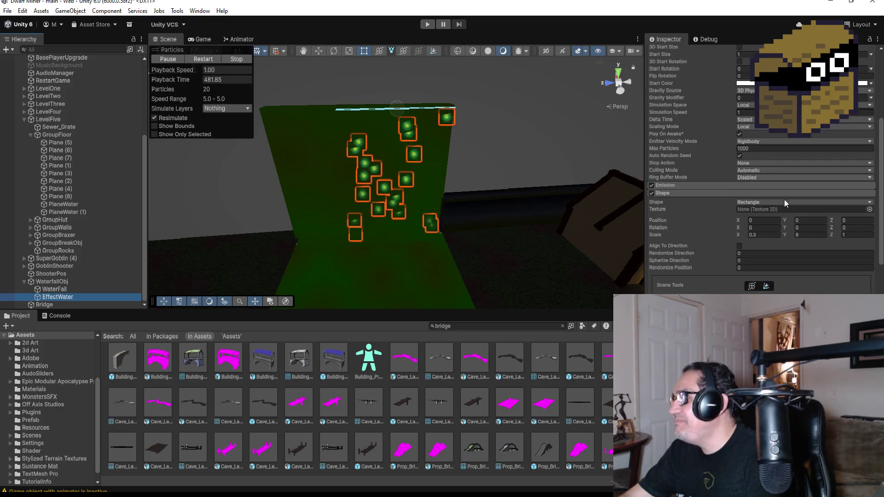
pyautogui.click(811, 235)
pyautogui.write('10')
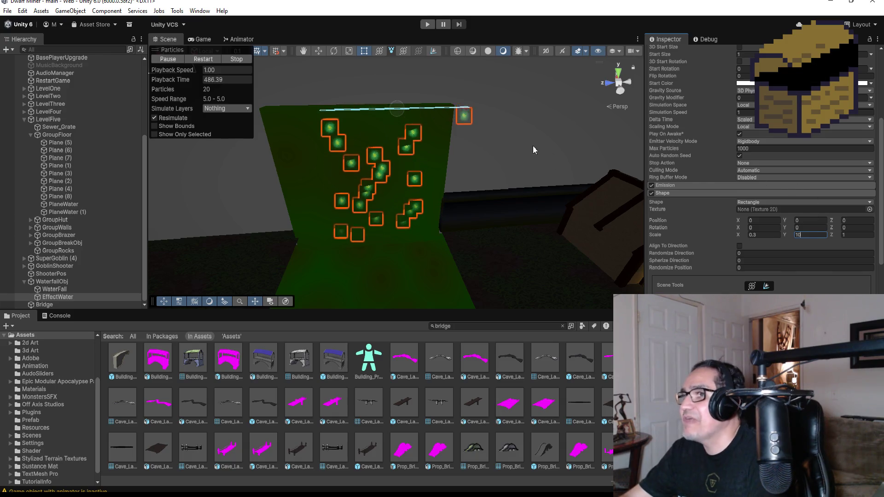
pyautogui.click(618, 71)
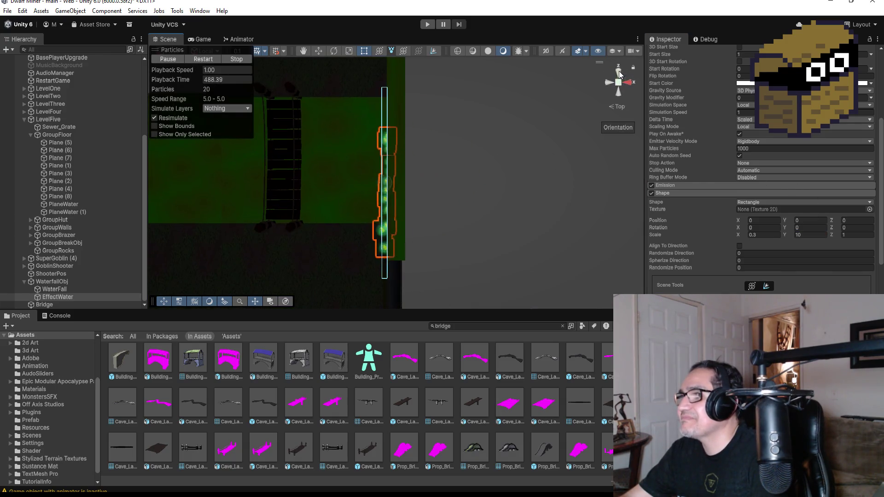
pyautogui.click(319, 51)
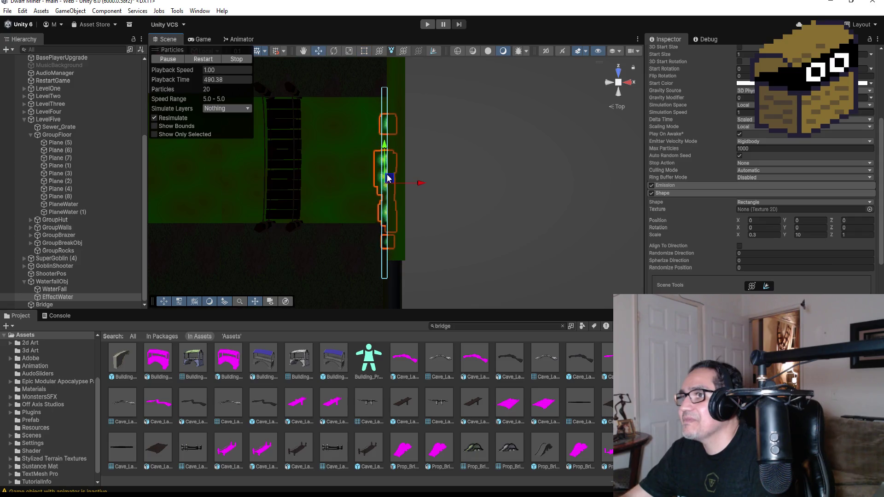
pyautogui.moveTo(386, 154); pyautogui.dragTo(384, 127)
pyautogui.moveTo(439, 229)
pyautogui.mouseDown()
pyautogui.moveTo(501, 186)
pyautogui.moveTo(516, 162)
pyautogui.mouseUp()
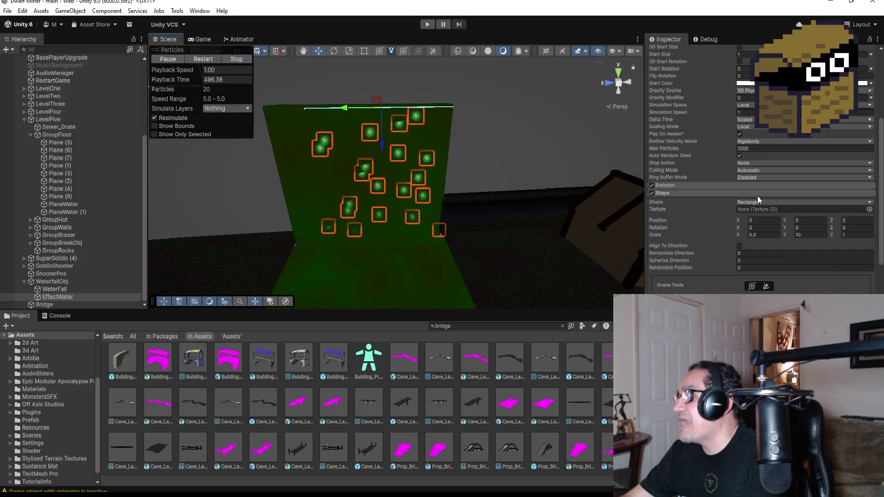
# - Raise the shape's Y scale to 12 and nudge the emitter up to align it
pyautogui.click(811, 235)
pyautogui.write('12')
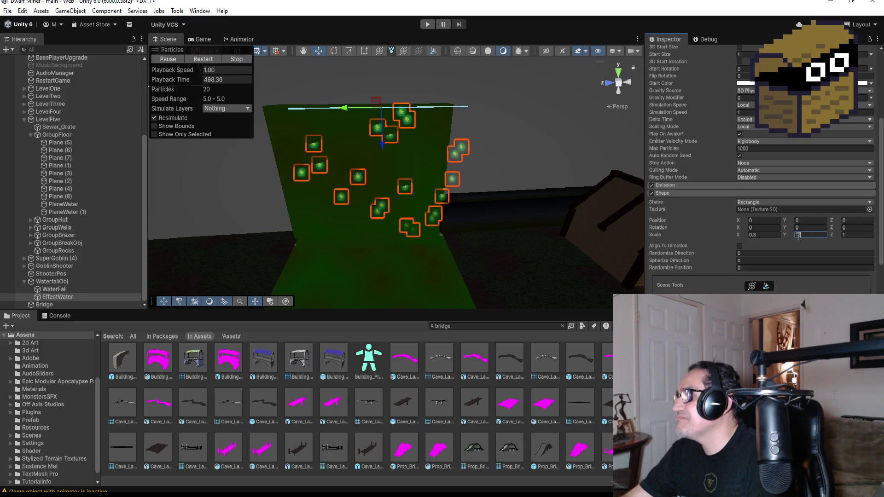
pyautogui.click(619, 72)
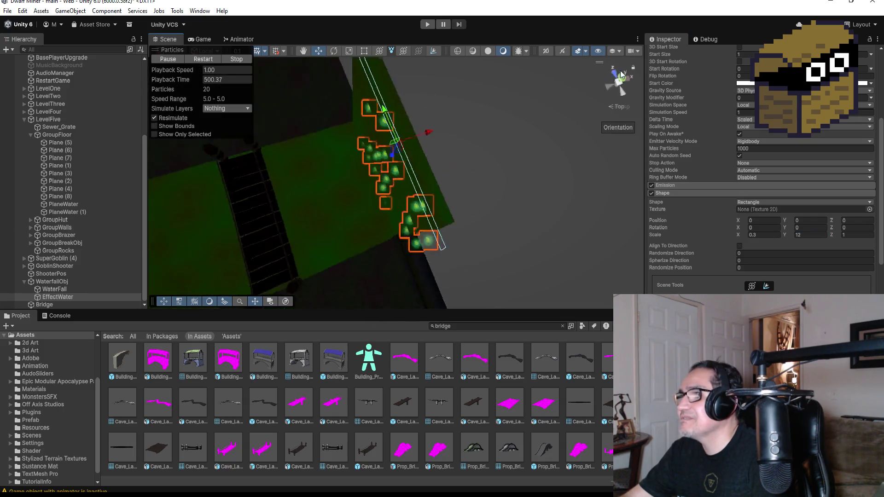
pyautogui.scroll(-2, 412, 146)
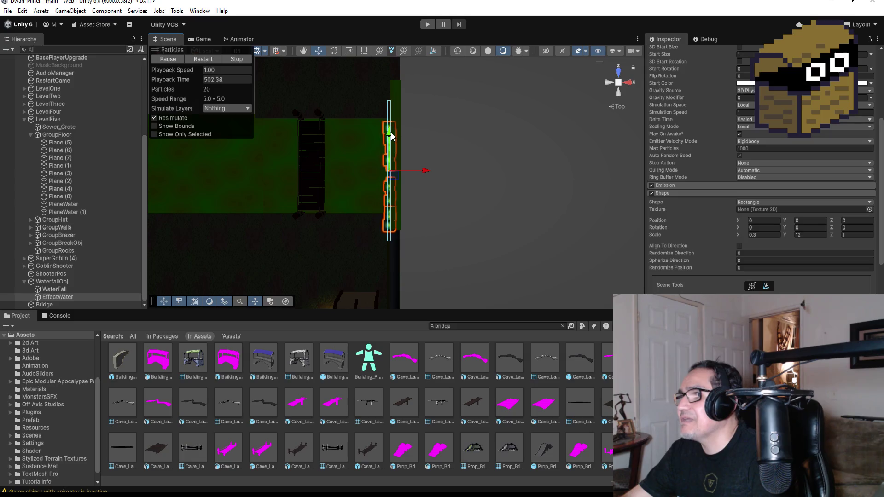
pyautogui.moveTo(390, 138); pyautogui.dragTo(390, 126)
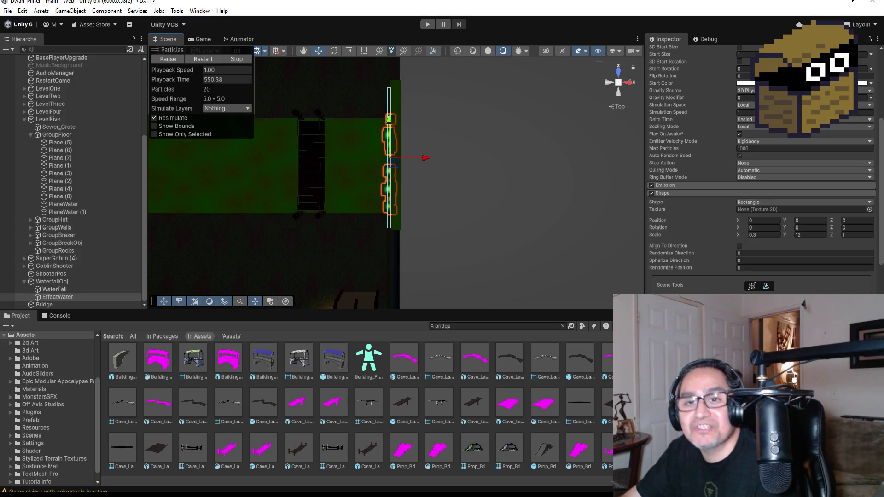
# - Zoom the Scene view to check the emitter lines up with the waterfall
pyautogui.scroll(2, 298, 159)
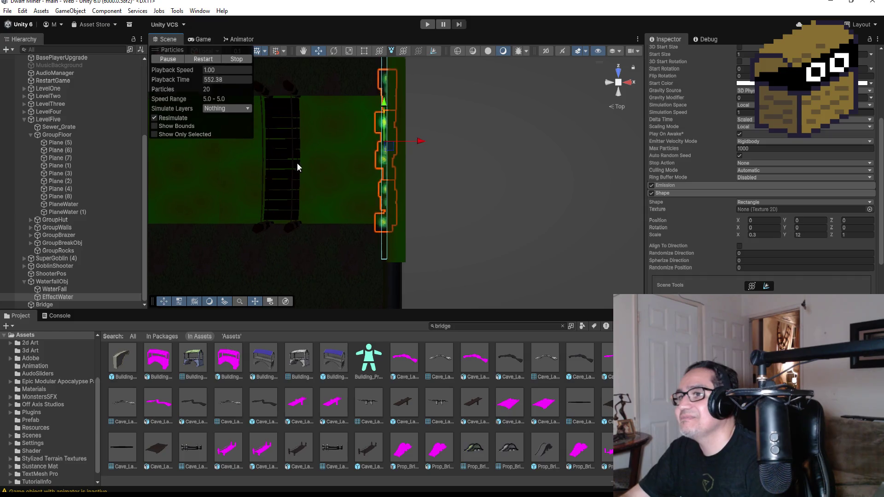
pyautogui.scroll(1, 310, 168)
pyautogui.scroll(-4, 327, 164)
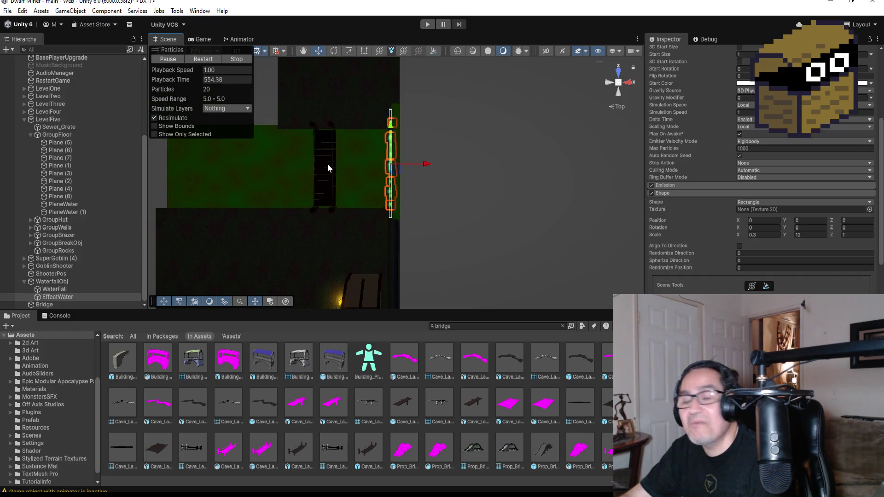
# - Select and frame the goblin hut's Tarp, viewing it from the top
pyautogui.click(346, 85)
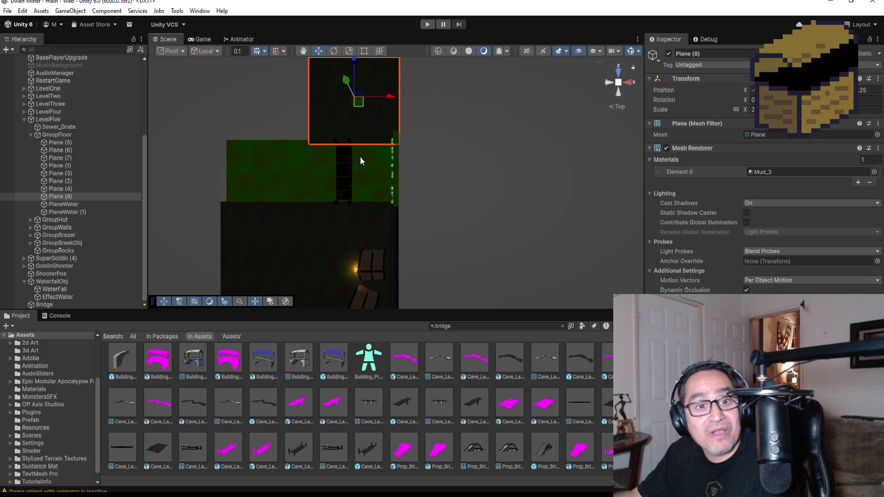
pyautogui.scroll(-3, 358, 159)
pyautogui.moveTo(299, 194)
pyautogui.mouseDown()
pyautogui.moveTo(480, 167)
pyautogui.moveTo(444, 172)
pyautogui.mouseUp()
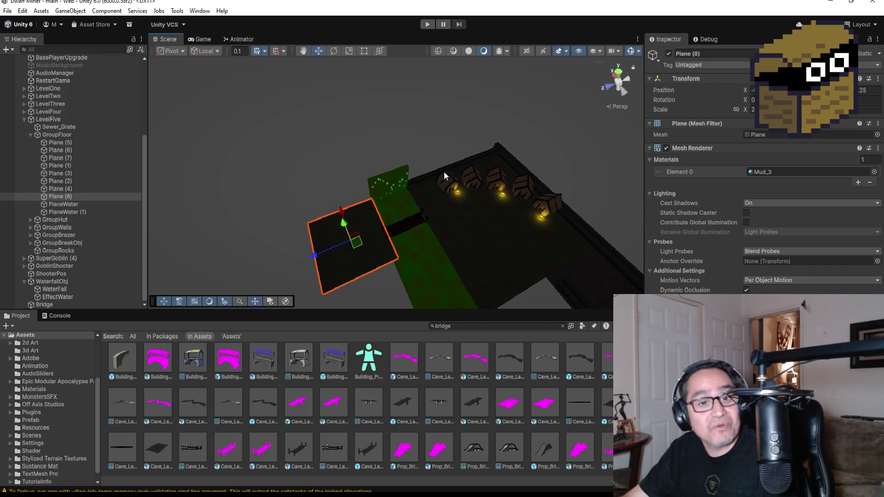
pyautogui.scroll(-2, 457, 232)
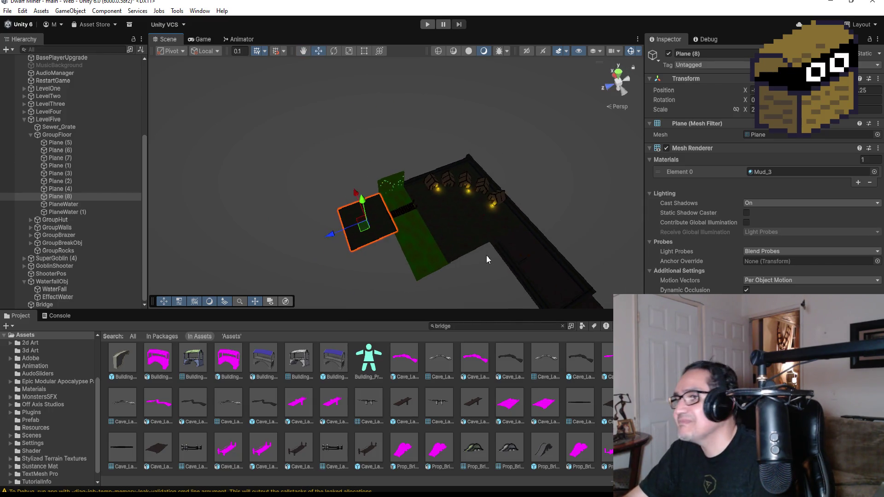
pyautogui.click(500, 203)
pyautogui.press('f')
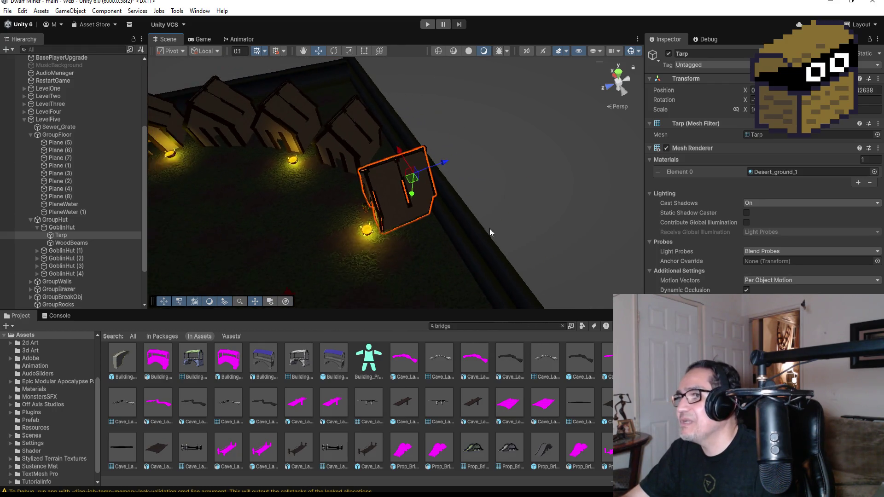
pyautogui.scroll(-2, 488, 231)
pyautogui.moveTo(532, 195)
pyautogui.mouseDown()
pyautogui.moveTo(413, 213)
pyautogui.moveTo(421, 241)
pyautogui.moveTo(466, 189)
pyautogui.mouseUp()
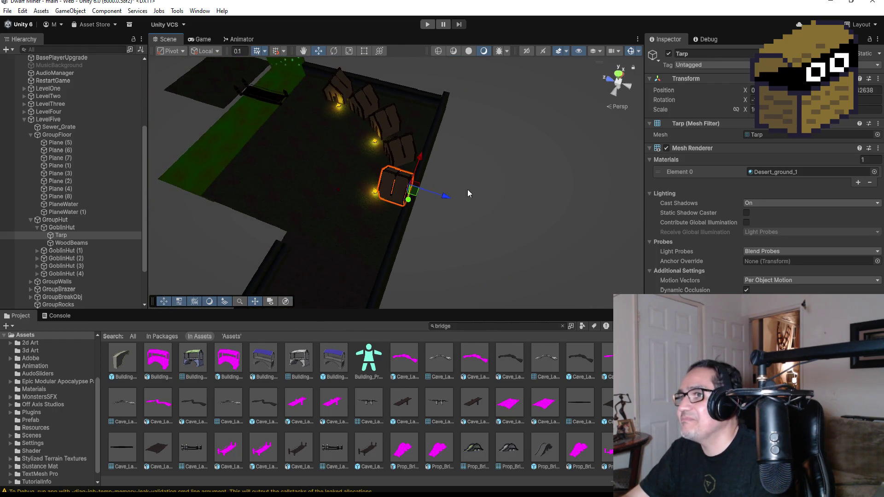
pyautogui.click(616, 74)
pyautogui.scroll(-2, 514, 198)
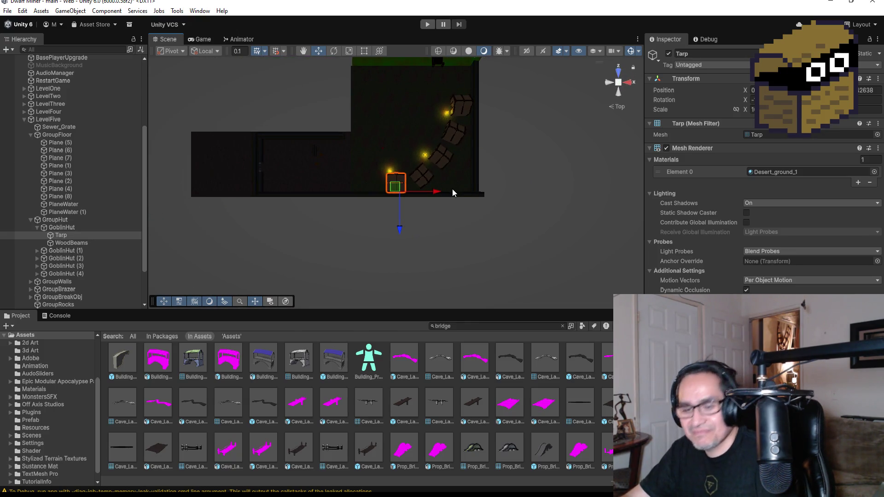
# - Duplicate the Tarp and move Tarp (1) up and slightly left
pyautogui.hotkey('ctrl', 'd')
pyautogui.moveTo(403, 233); pyautogui.dragTo(402, 141)
pyautogui.moveTo(435, 105); pyautogui.dragTo(421, 105)
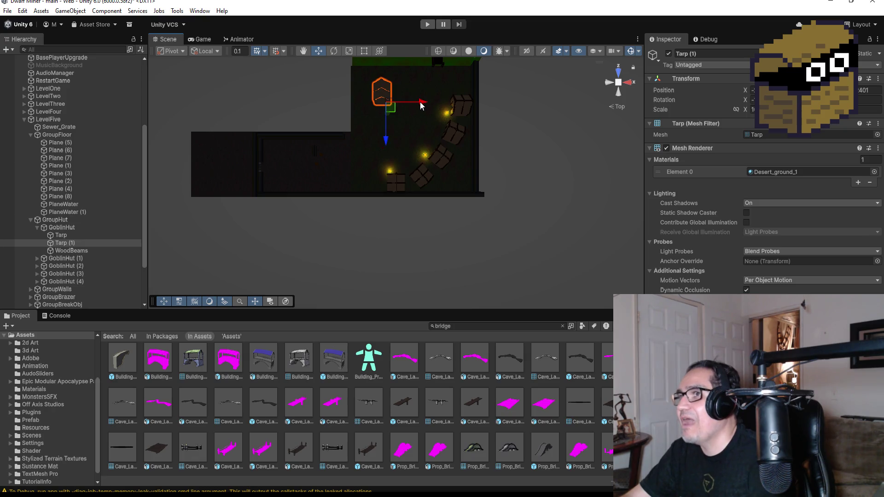
pyautogui.press('f')
pyautogui.scroll(-2, 479, 196)
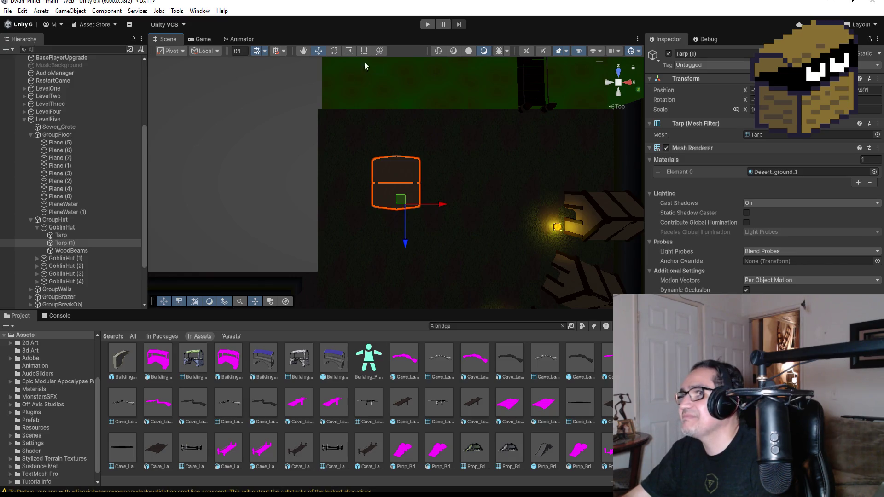
pyautogui.click(334, 51)
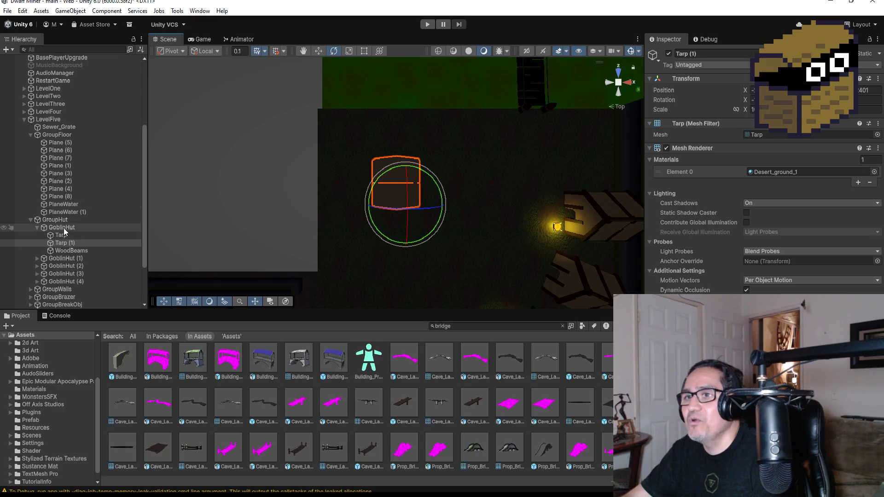
# - Inspect the GoblinHut hierarchy, toggling its children and comparing with GoblinHut (4)
pyautogui.click(42, 229)
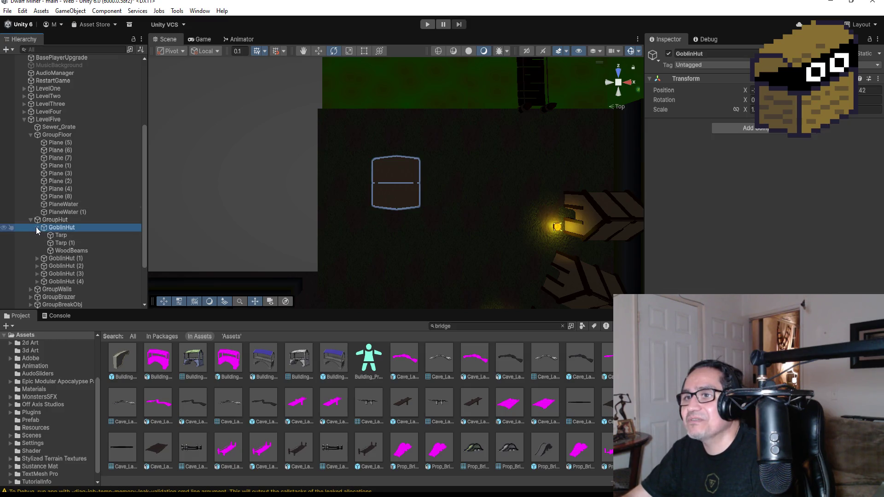
pyautogui.click(37, 227)
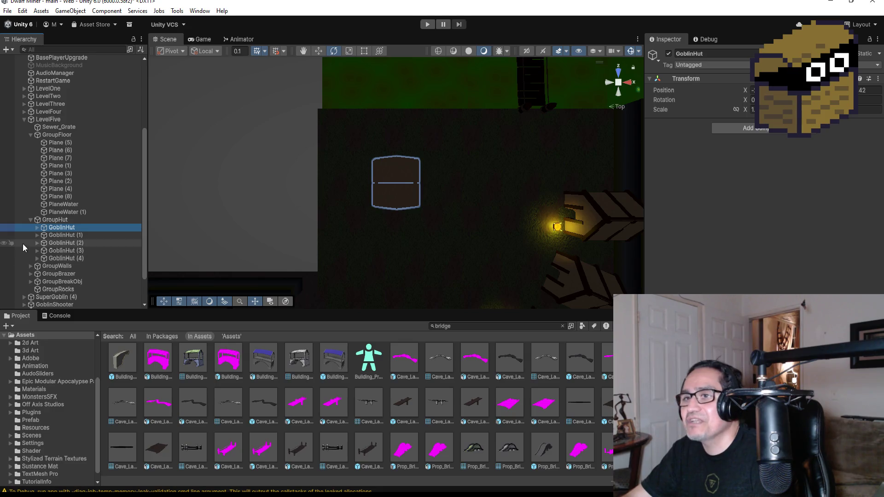
pyautogui.click(64, 228)
pyautogui.click(69, 259)
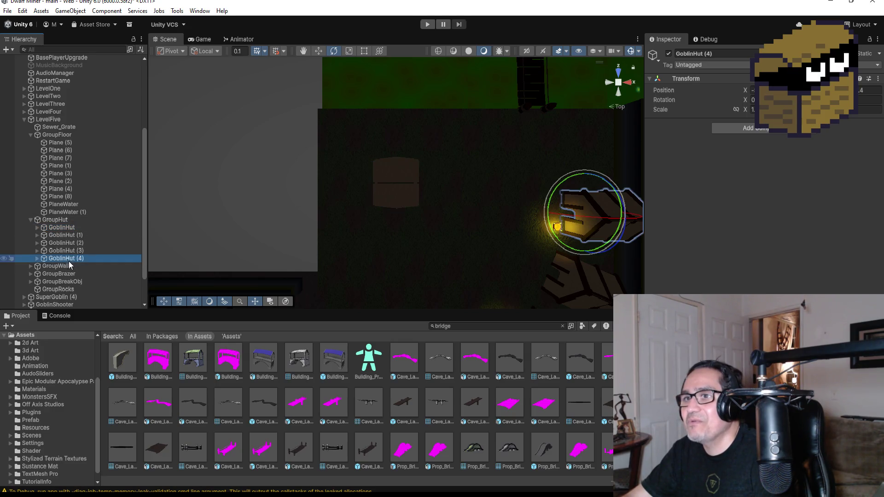
pyautogui.click(64, 229)
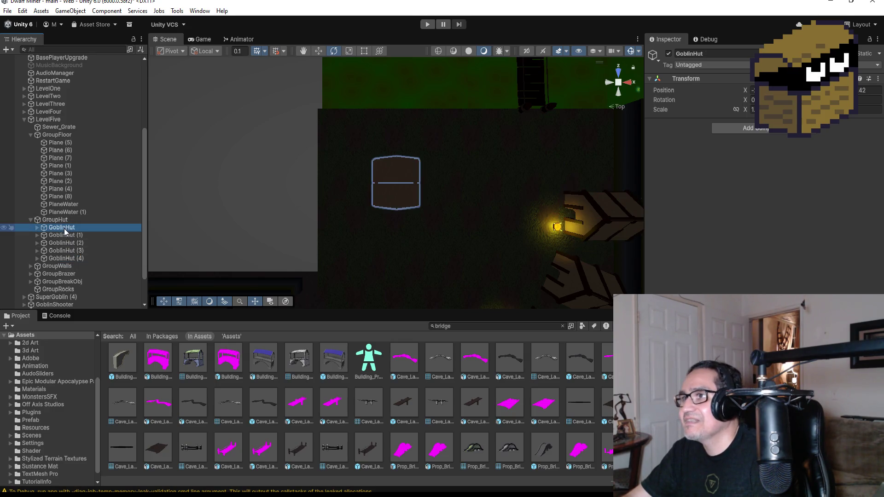
pyautogui.click(37, 227)
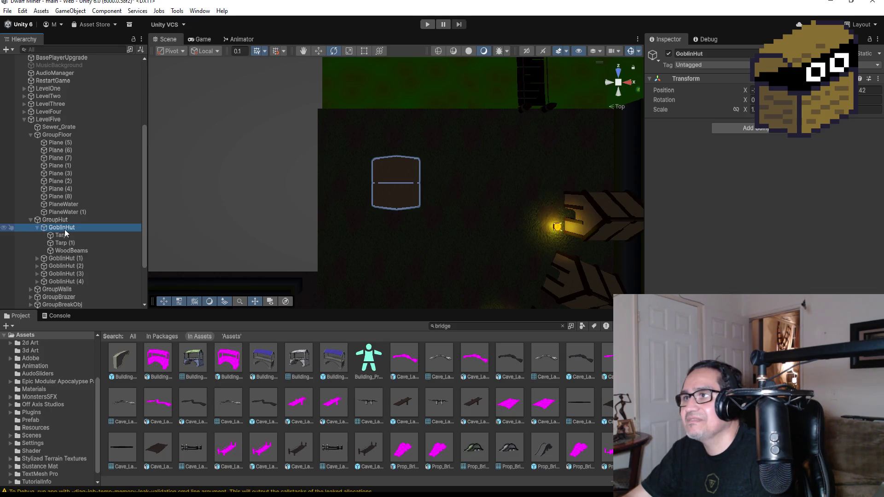
pyautogui.click(65, 236)
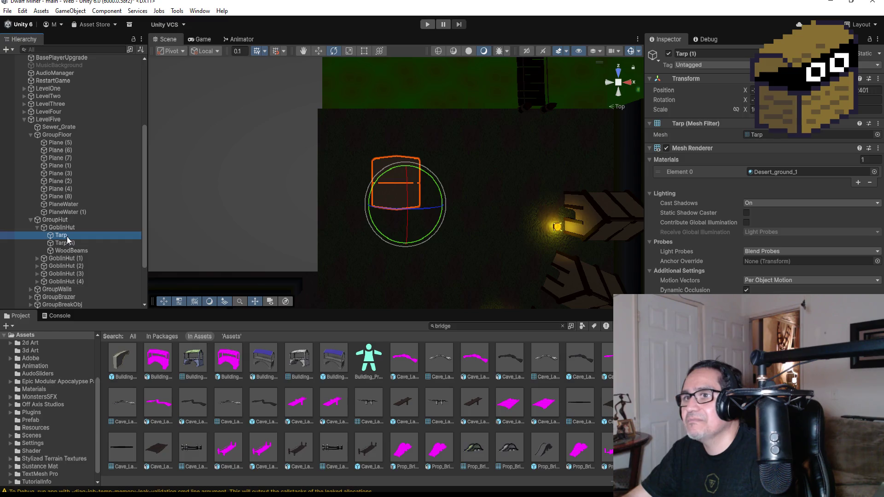
pyautogui.click(68, 229)
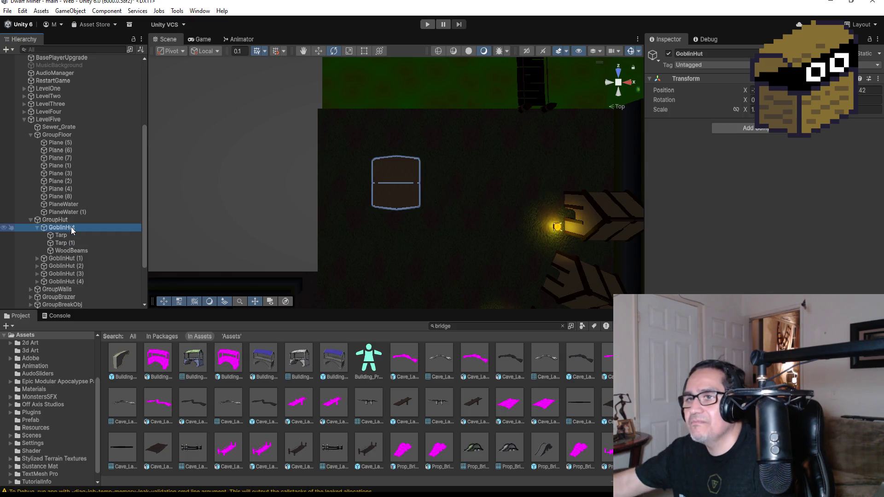
# - Delete the GoblinHut and restore it with undo
pyautogui.press('Delete')
pyautogui.click(74, 227)
pyautogui.scroll(-8, 400, 238)
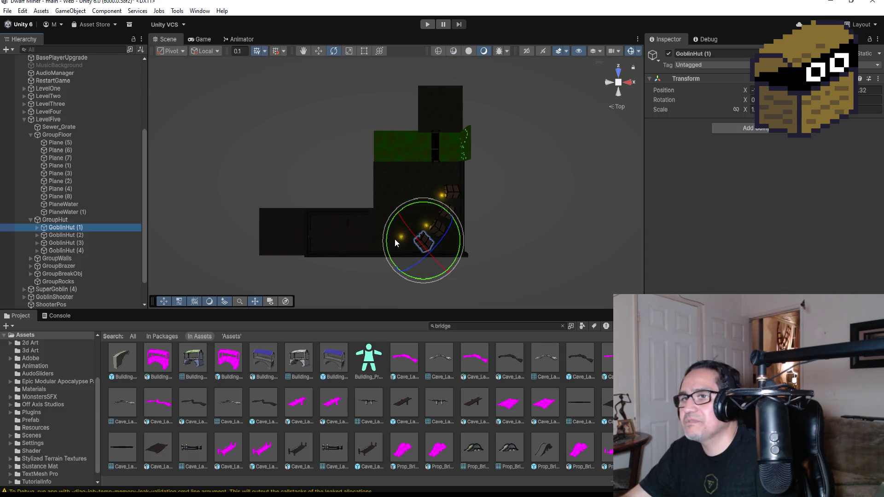
pyautogui.hotkey('ctrl', 'z')
pyautogui.hotkey('ctrl', 'z')
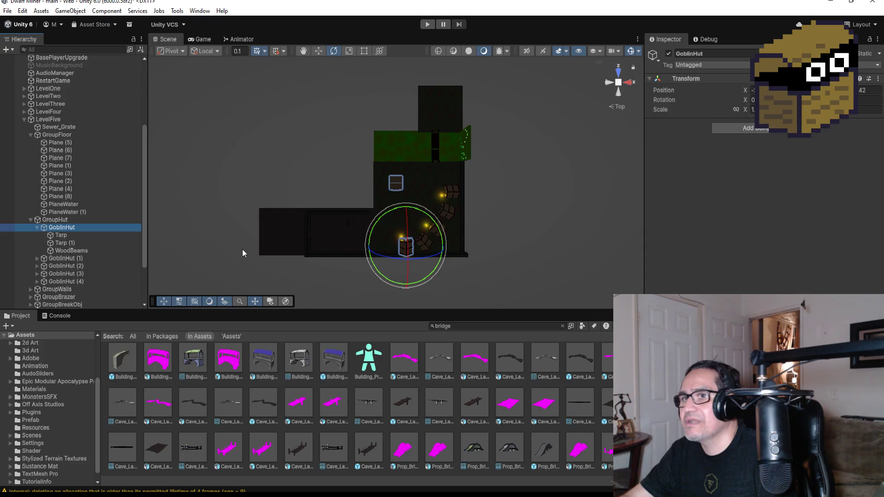
# - Check its two tarps, collapse GoblinHut, and duplicate it as GoblinHut (5)
pyautogui.press('Down')
pyautogui.press('Down')
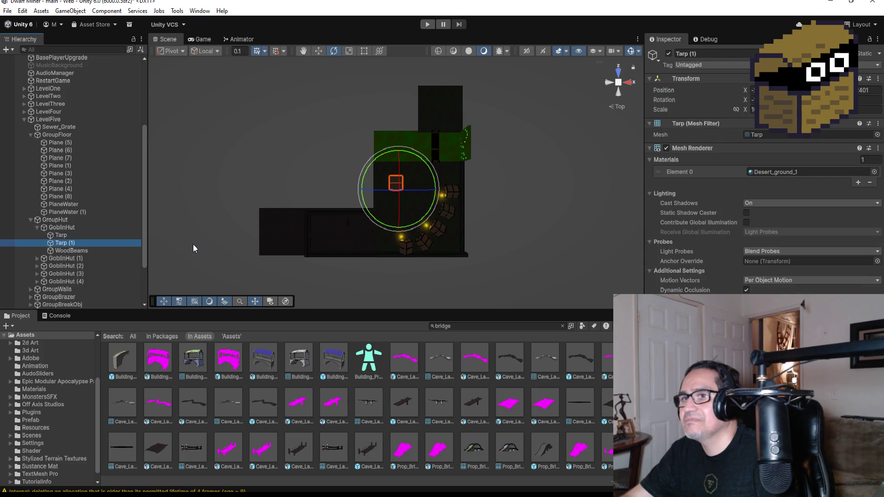
pyautogui.press('Down')
pyautogui.press('Down')
pyautogui.press('Down')
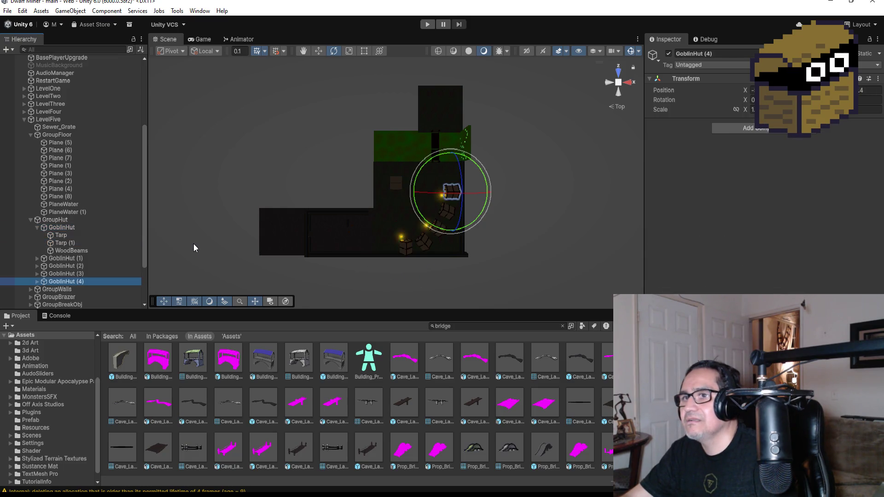
pyautogui.press('Up')
pyautogui.press('Up')
pyautogui.press('Up')
pyautogui.press('Down')
pyautogui.press('Down')
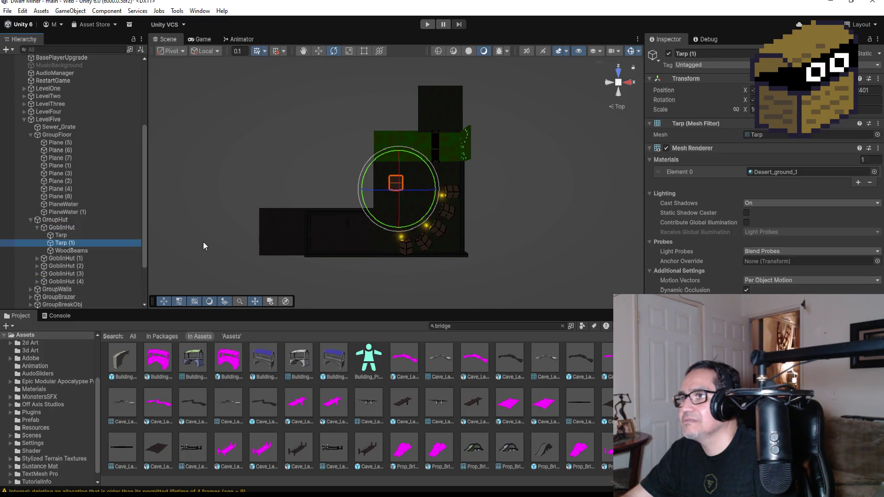
pyautogui.press('Up')
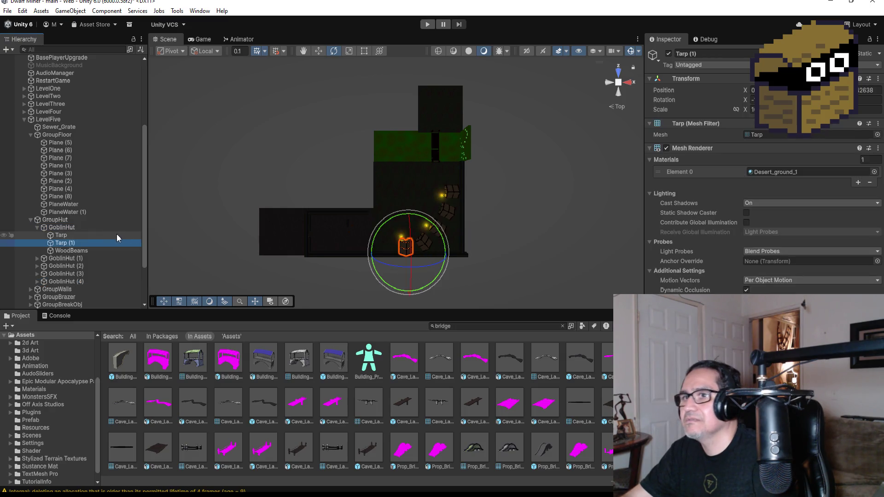
pyautogui.press('Up')
pyautogui.click(37, 228)
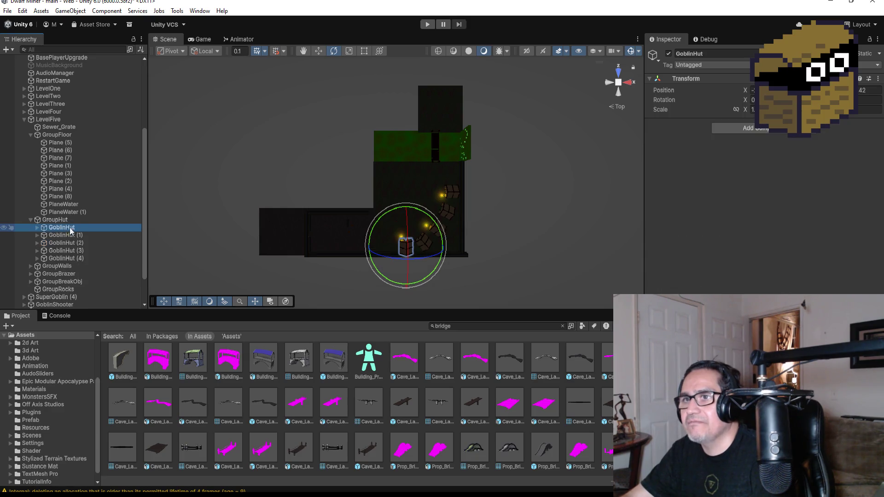
pyautogui.hotkey('ctrl', 'd')
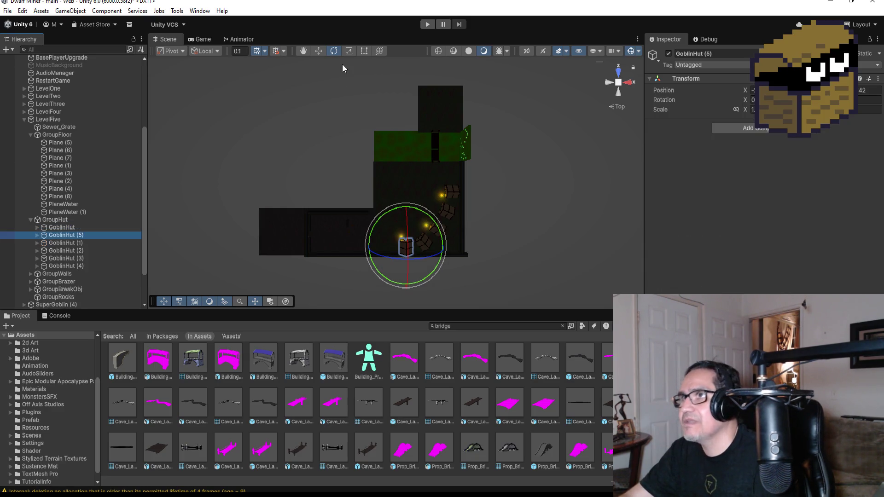
# - Move GoblinHut (5) up the level and slightly left
pyautogui.click(319, 50)
pyautogui.moveTo(404, 214); pyautogui.dragTo(405, 147)
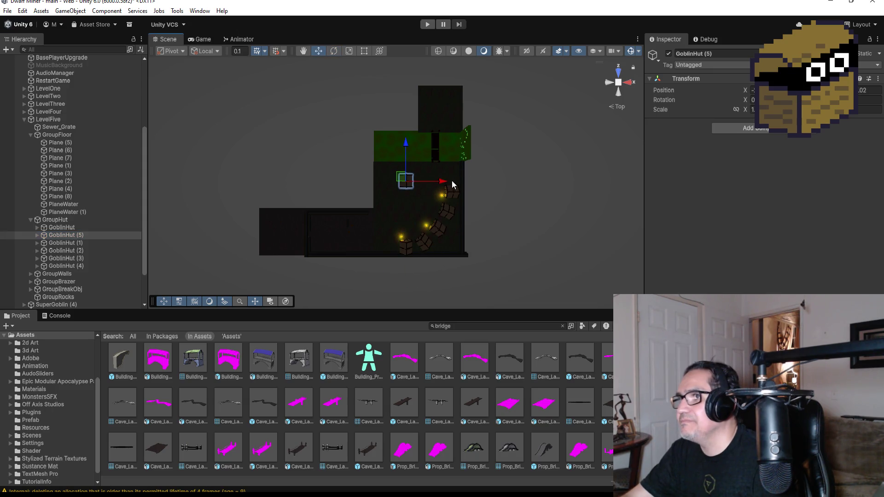
pyautogui.moveTo(445, 187); pyautogui.dragTo(434, 184)
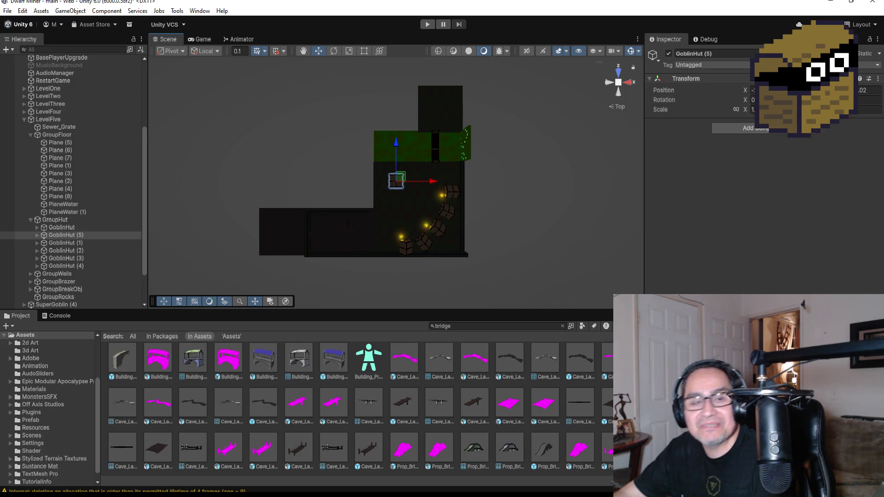
pyautogui.press('f')
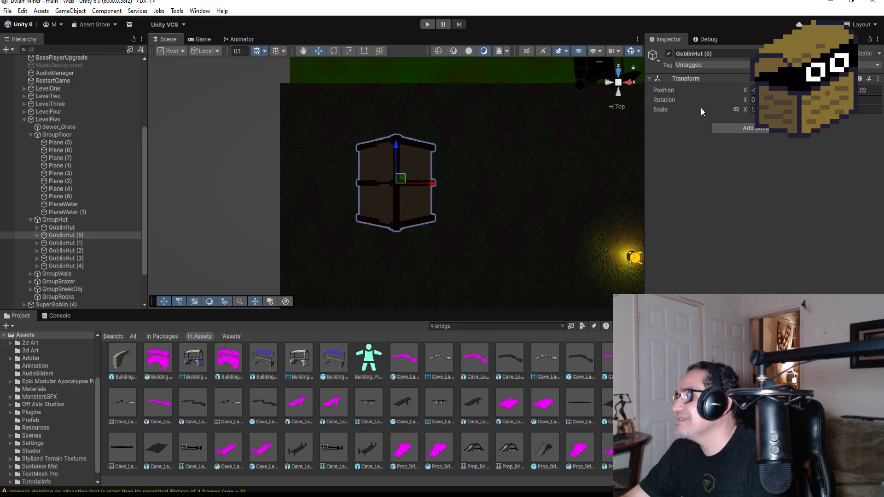
# - Rotate GoblinHut (5) about 30° and inspect it in perspective
pyautogui.click(334, 50)
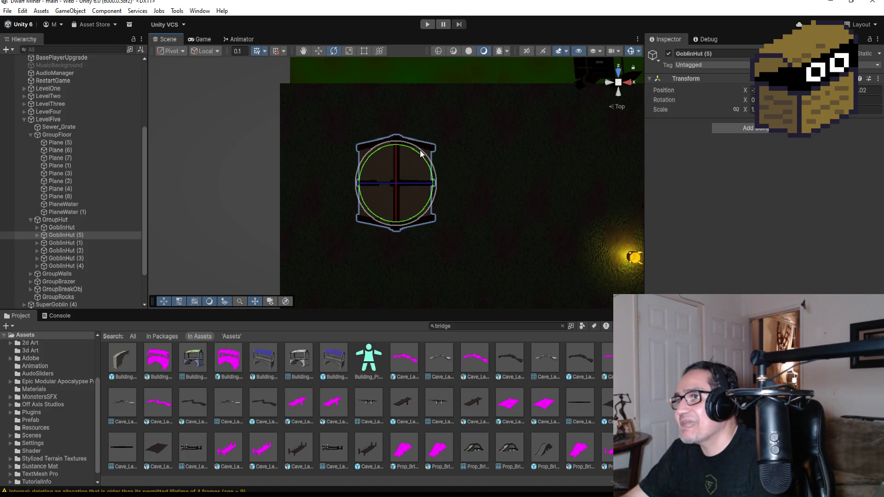
pyautogui.moveTo(416, 154)
pyautogui.mouseDown()
pyautogui.moveTo(517, 247)
pyautogui.moveTo(472, 214)
pyautogui.mouseUp()
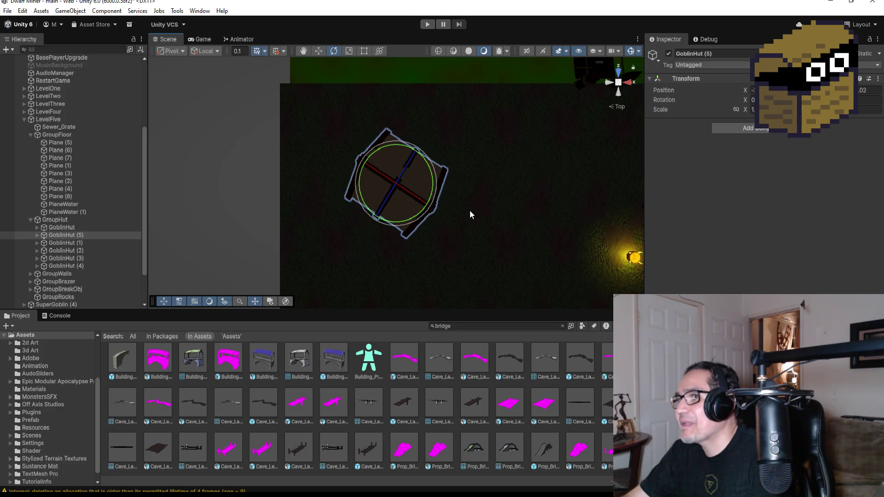
pyautogui.moveTo(426, 171); pyautogui.dragTo(450, 198)
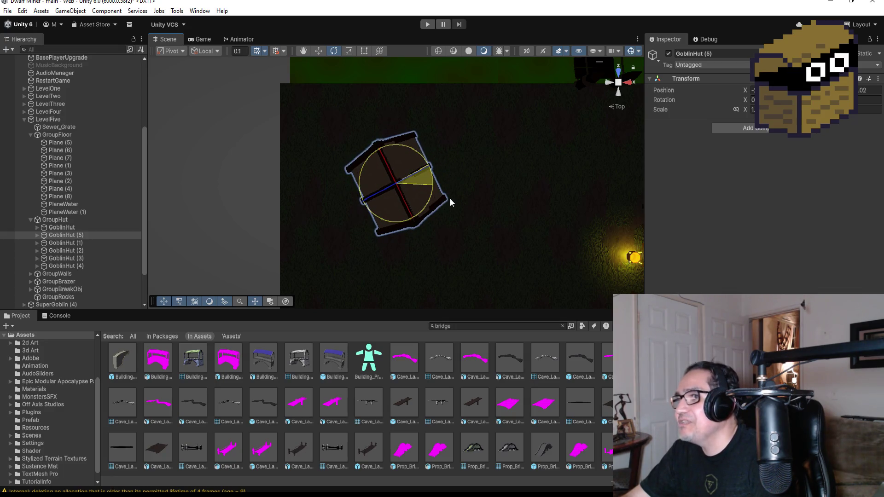
pyautogui.scroll(-3, 477, 225)
pyautogui.moveTo(480, 237)
pyautogui.mouseDown()
pyautogui.moveTo(451, 243)
pyautogui.moveTo(515, 175)
pyautogui.moveTo(505, 201)
pyautogui.moveTo(475, 202)
pyautogui.moveTo(489, 205)
pyautogui.mouseUp()
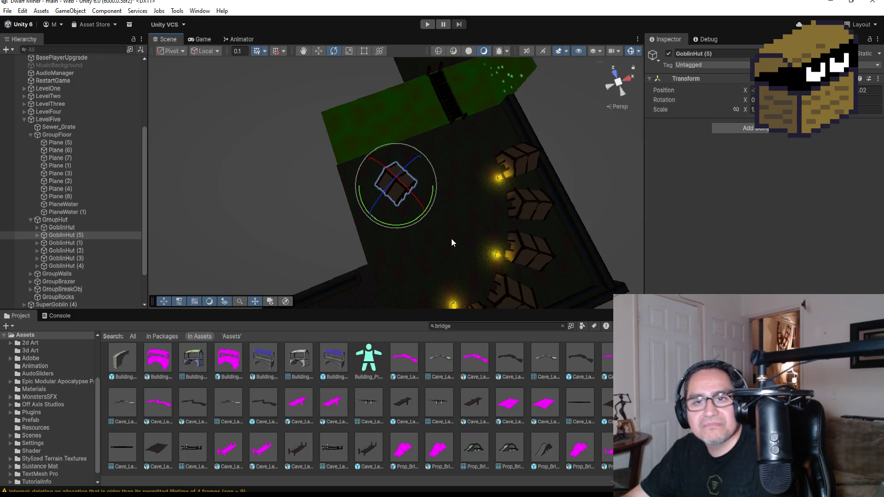
pyautogui.moveTo(376, 298); pyautogui.dragTo(366, 278)
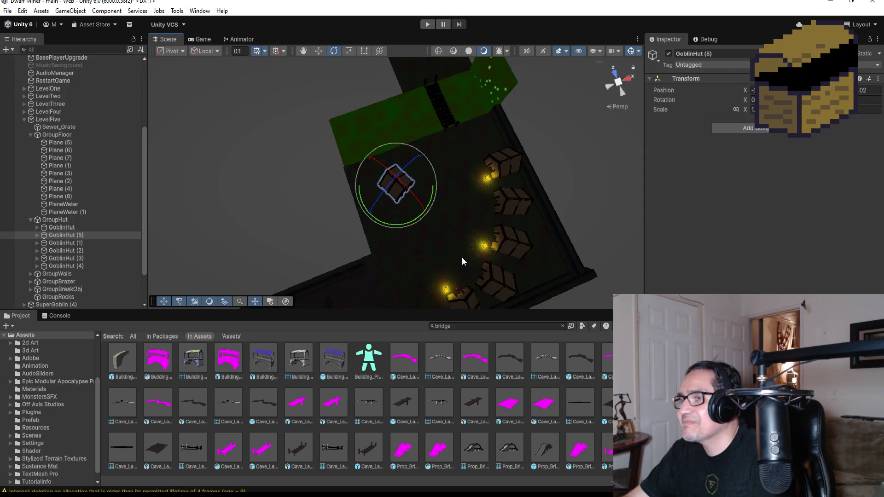
pyautogui.scroll(-3, 461, 258)
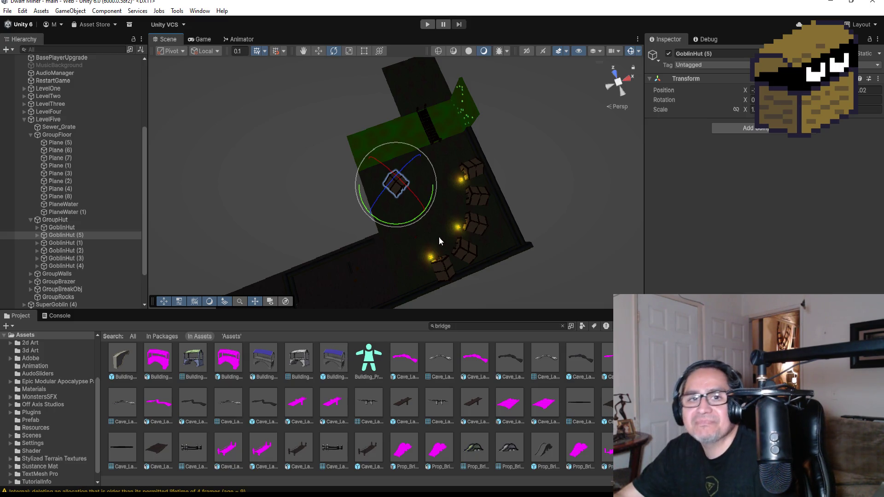
pyautogui.scroll(2, 413, 260)
pyautogui.click(365, 274)
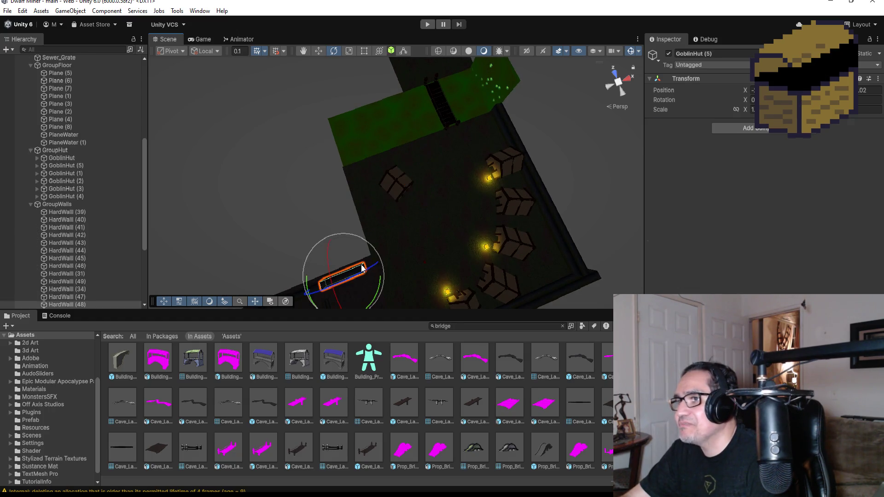
# - Lengthen HardWall (48) by stretching its right end in Top view
pyautogui.moveTo(411, 268)
pyautogui.mouseDown()
pyautogui.moveTo(376, 126)
pyautogui.moveTo(412, 132)
pyautogui.mouseUp()
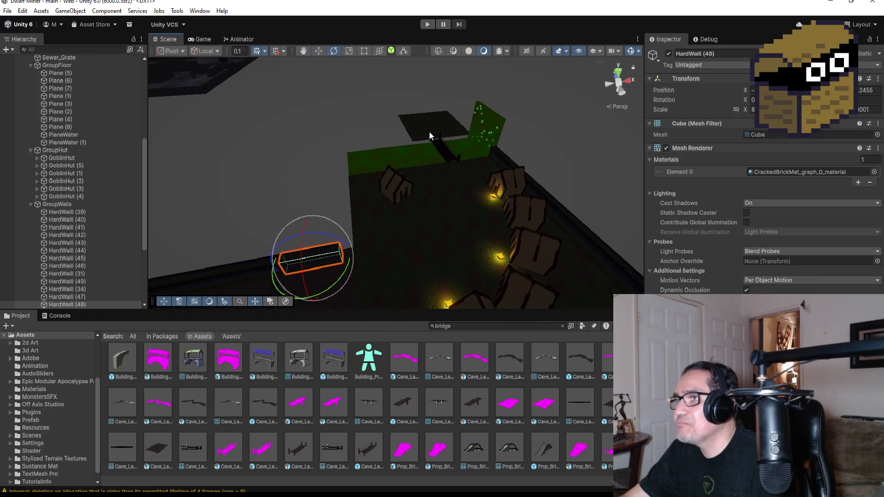
pyautogui.click(620, 74)
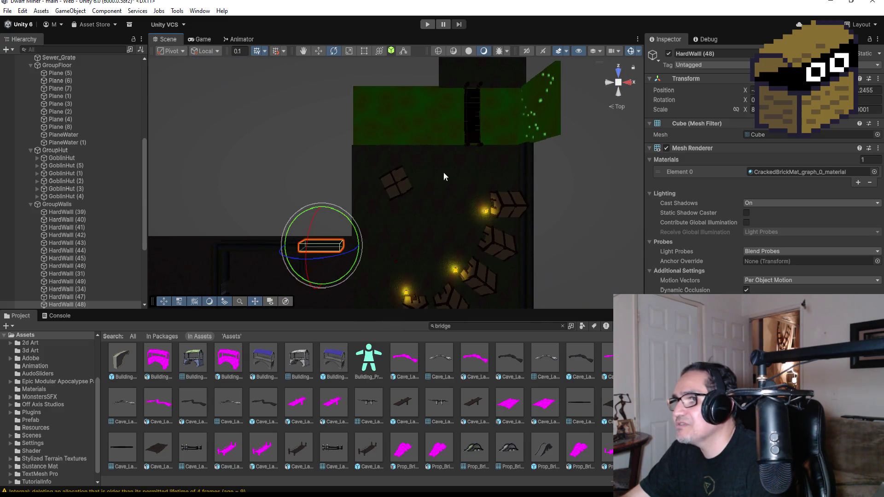
pyautogui.click(364, 51)
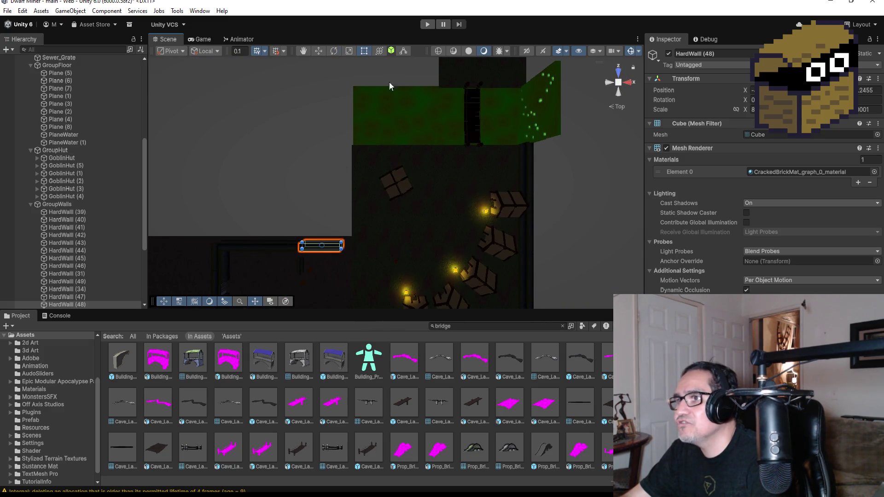
pyautogui.scroll(3, 343, 289)
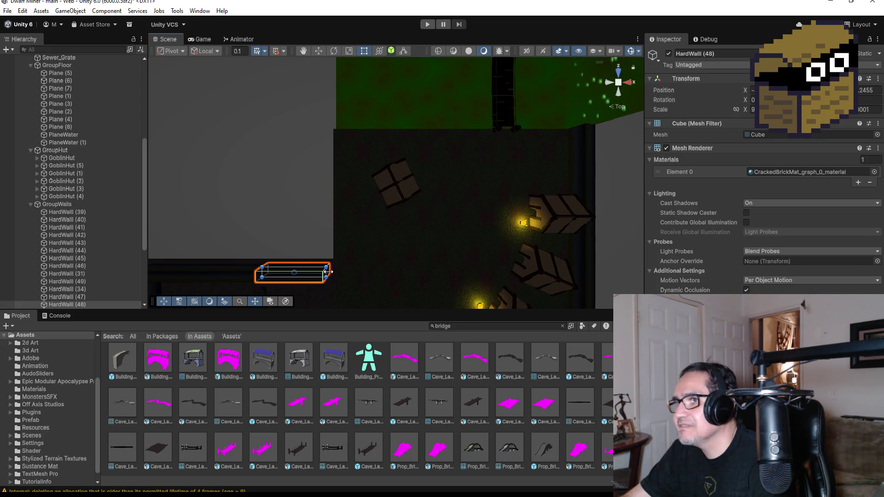
pyautogui.moveTo(336, 269); pyautogui.dragTo(348, 268)
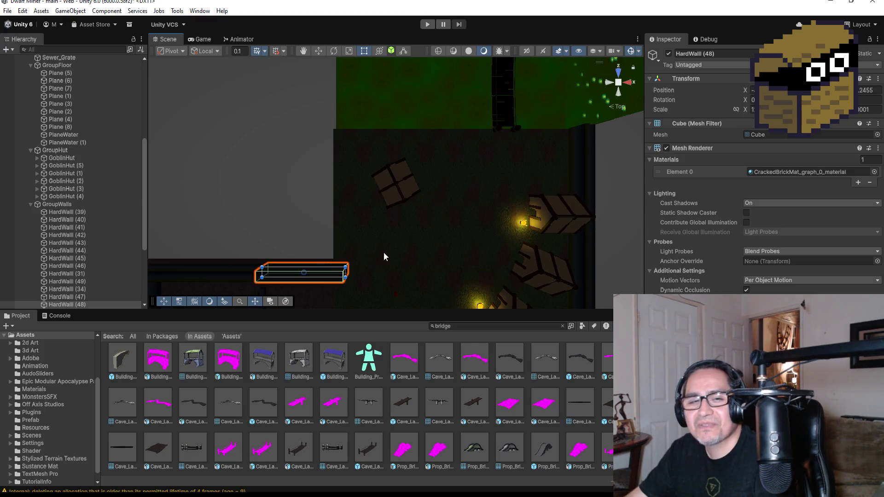
pyautogui.moveTo(374, 234)
pyautogui.mouseDown()
pyautogui.moveTo(472, 183)
pyautogui.moveTo(642, 140)
pyautogui.moveTo(626, 80)
pyautogui.mouseUp()
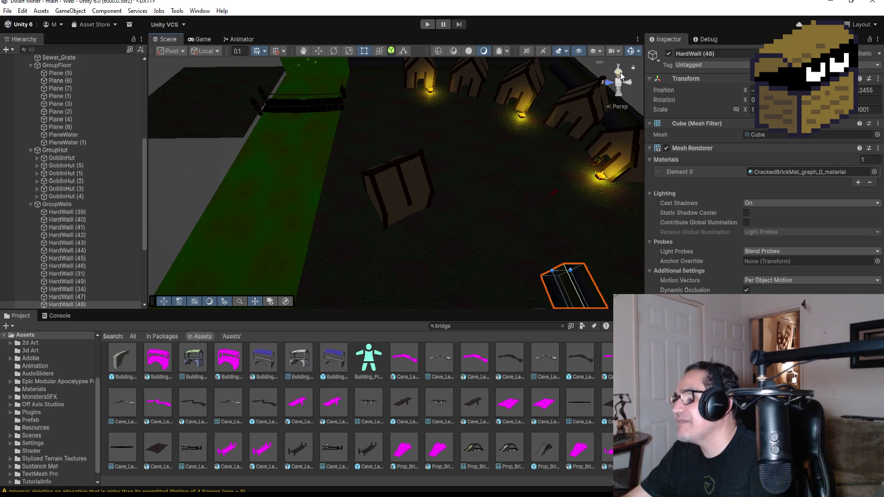
pyautogui.click(621, 74)
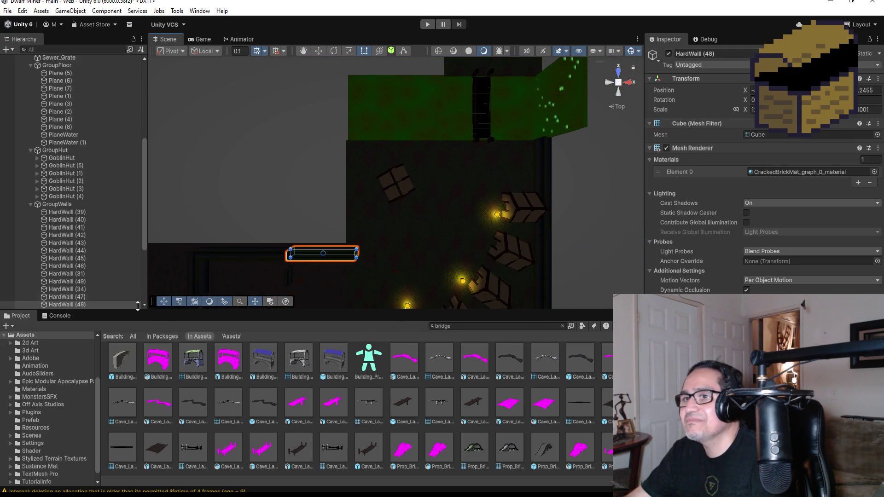
pyautogui.scroll(-3, 110, 281)
# - Duplicate HardWall (48) to create HardWall (50)
pyautogui.click(68, 220)
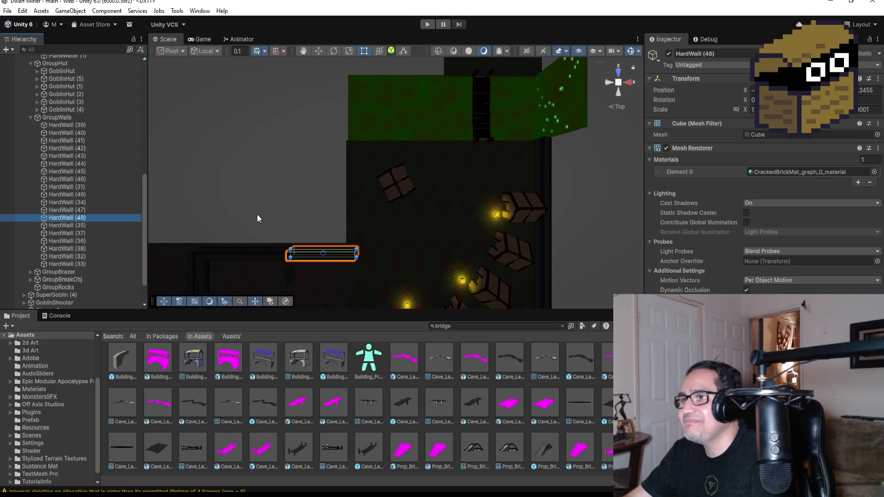
pyautogui.click(69, 257)
pyautogui.click(73, 211)
pyautogui.click(93, 216)
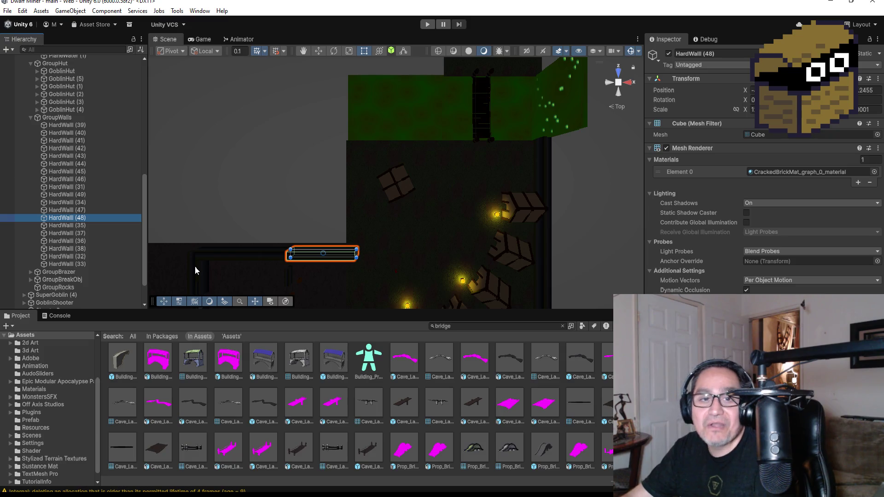
pyautogui.hotkey('ctrl', 'd')
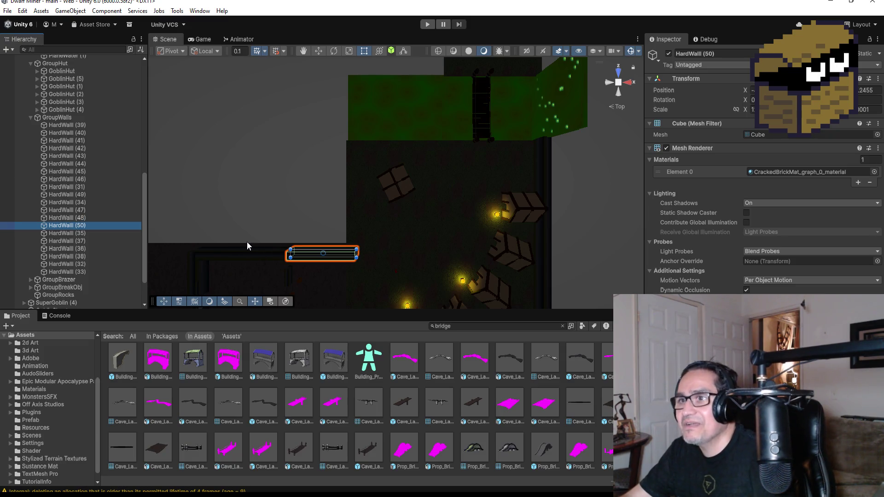
# - Rotate HardWall (50) to Y 90 and slide it to the floor edge
pyautogui.click(318, 51)
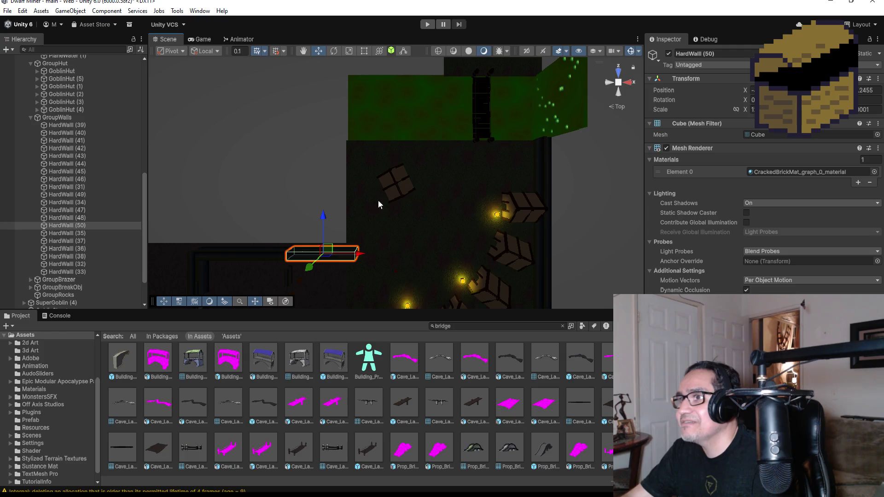
pyautogui.moveTo(358, 254); pyautogui.dragTo(442, 254)
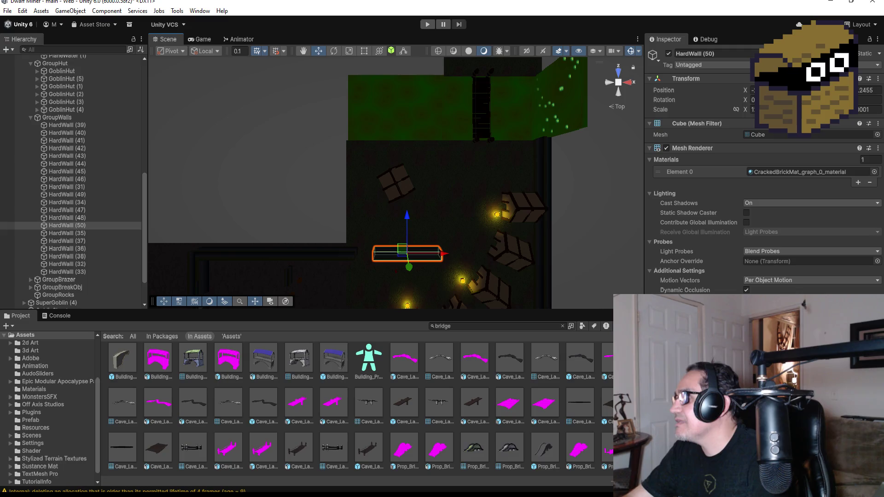
pyautogui.write('90')
pyautogui.press('Return')
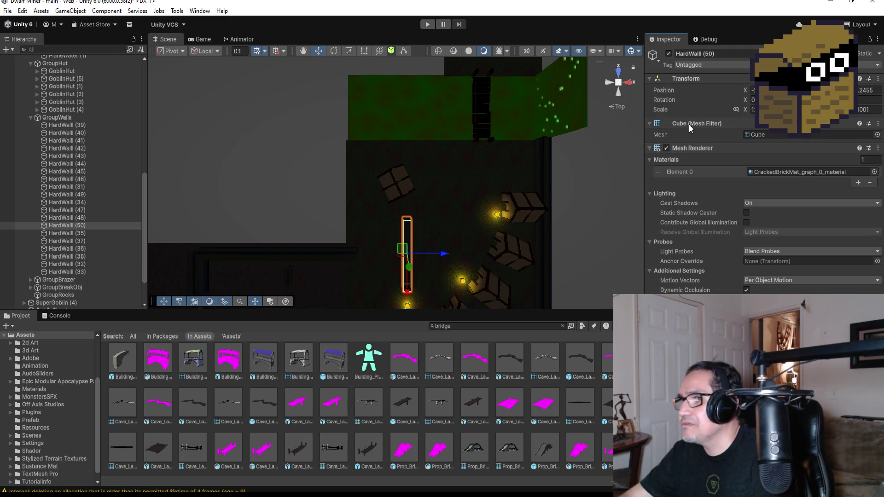
pyautogui.moveTo(445, 253); pyautogui.dragTo(388, 254)
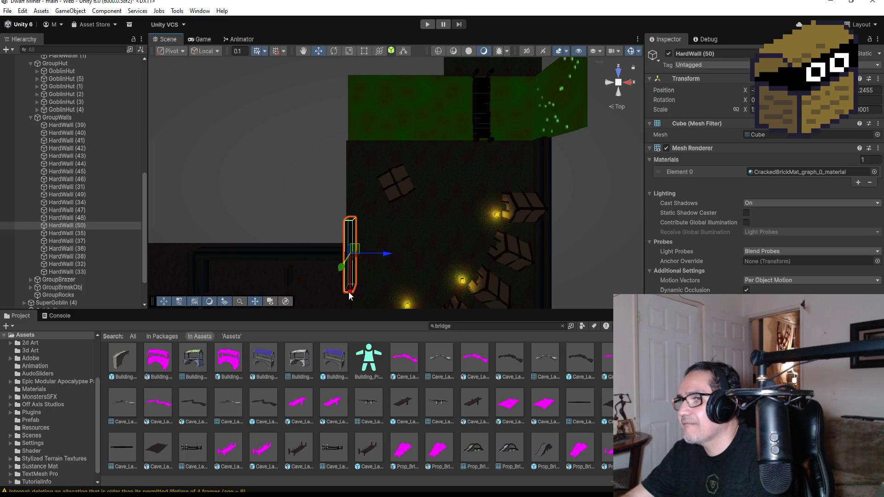
pyautogui.moveTo(349, 296); pyautogui.dragTo(350, 254)
pyautogui.press('f')
pyautogui.moveTo(496, 288)
pyautogui.mouseDown()
pyautogui.moveTo(476, 264)
pyautogui.moveTo(345, 211)
pyautogui.moveTo(337, 253)
pyautogui.moveTo(282, 282)
pyautogui.mouseUp()
# - Vertex-snap HardWall (50)'s corner against the adjacent wall
pyautogui.press('v')
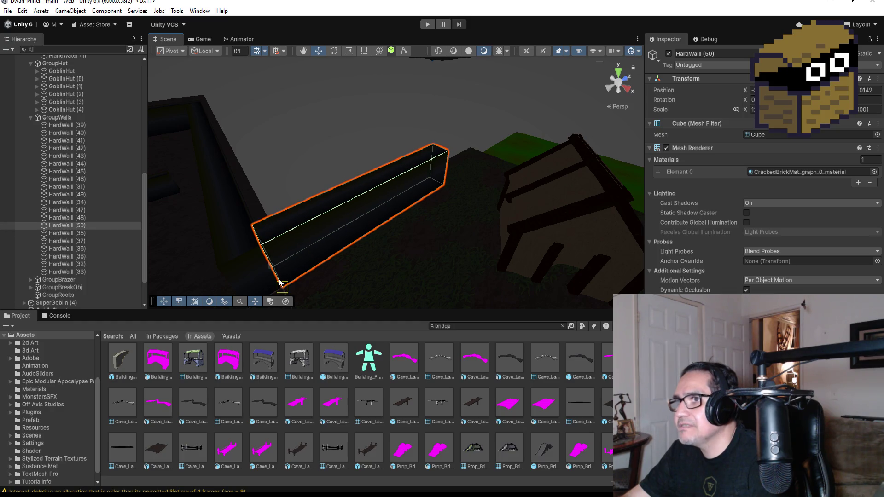
pyautogui.scroll(-3, 404, 215)
pyautogui.moveTo(456, 140)
pyautogui.mouseDown()
pyautogui.moveTo(381, 237)
pyautogui.moveTo(476, 172)
pyautogui.moveTo(302, 143)
pyautogui.moveTo(308, 192)
pyautogui.moveTo(377, 190)
pyautogui.mouseUp()
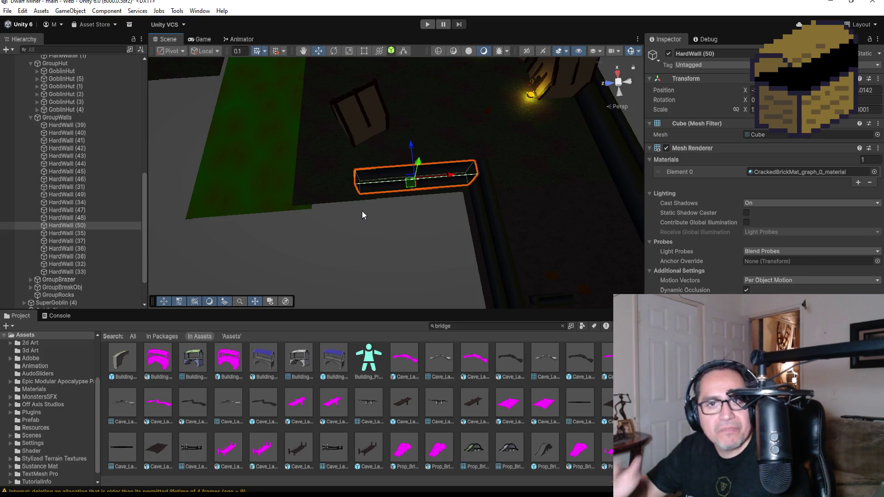
pyautogui.moveTo(391, 230)
pyautogui.mouseDown()
pyautogui.moveTo(410, 212)
pyautogui.moveTo(490, 233)
pyautogui.mouseUp()
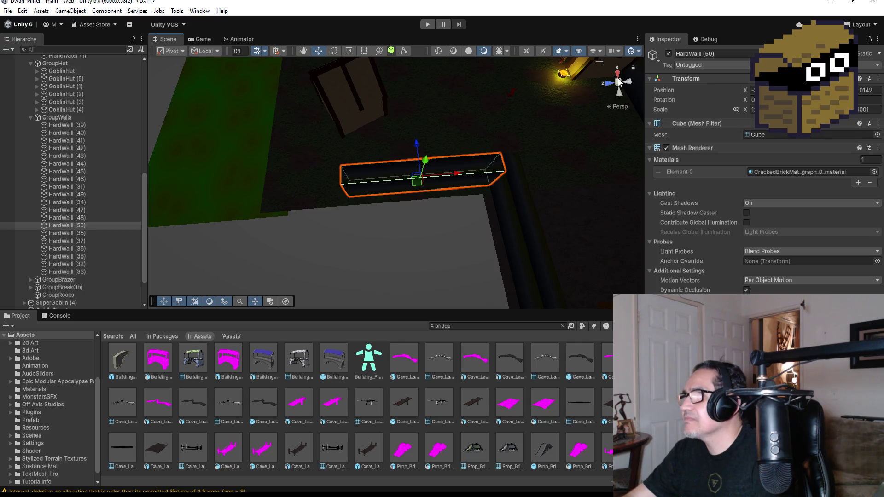
pyautogui.click(618, 75)
pyautogui.click(619, 75)
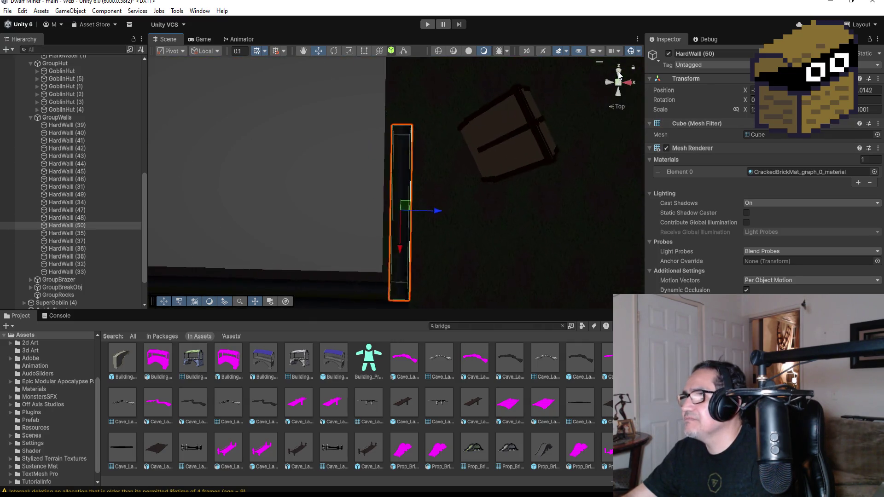
# - Shorten HardWall (50) from its top end and duplicate it as HardWall (51)
pyautogui.click(364, 52)
pyautogui.moveTo(399, 150); pyautogui.dragTo(399, 172)
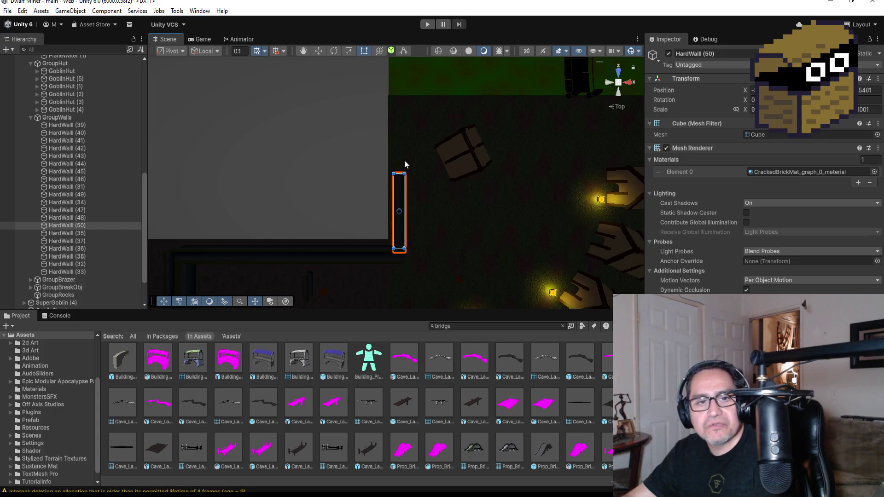
pyautogui.moveTo(399, 172); pyautogui.dragTo(399, 169)
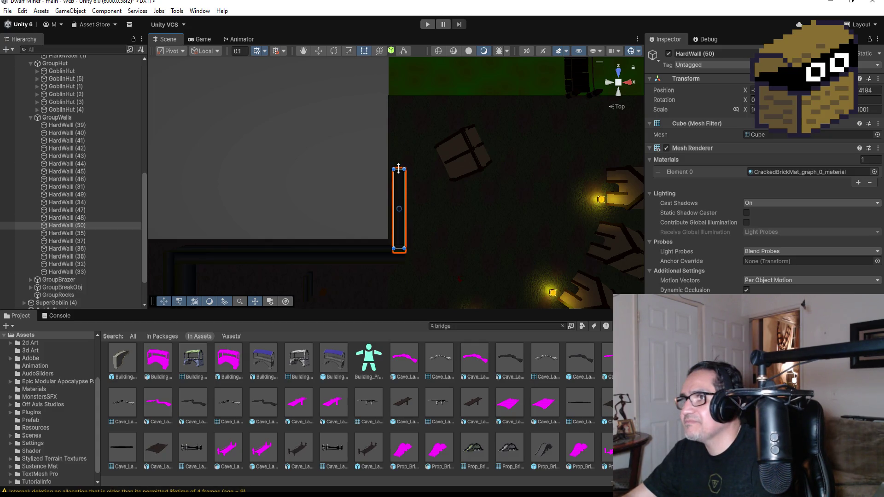
pyautogui.moveTo(287, 174); pyautogui.dragTo(457, 234)
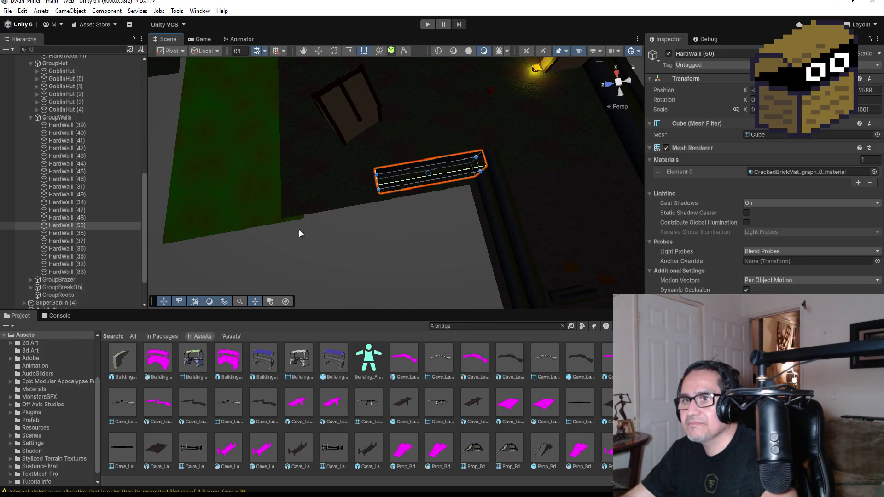
pyautogui.click(104, 230)
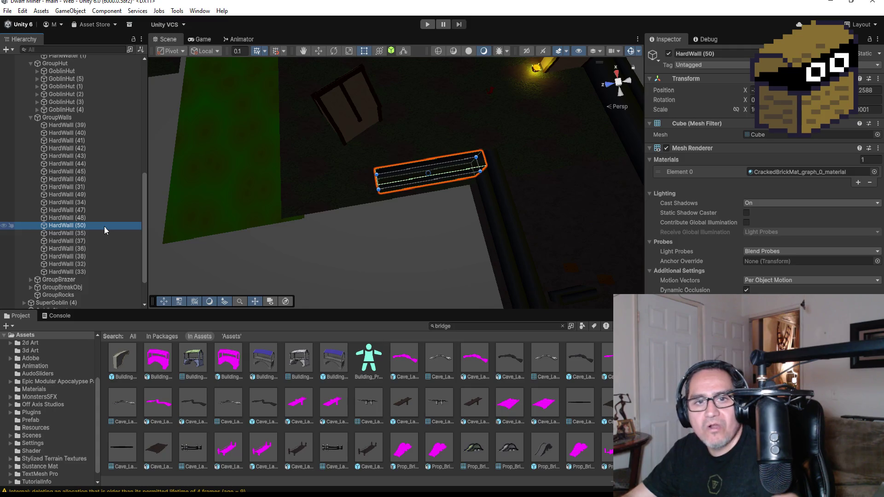
pyautogui.hotkey('ctrl', 'd')
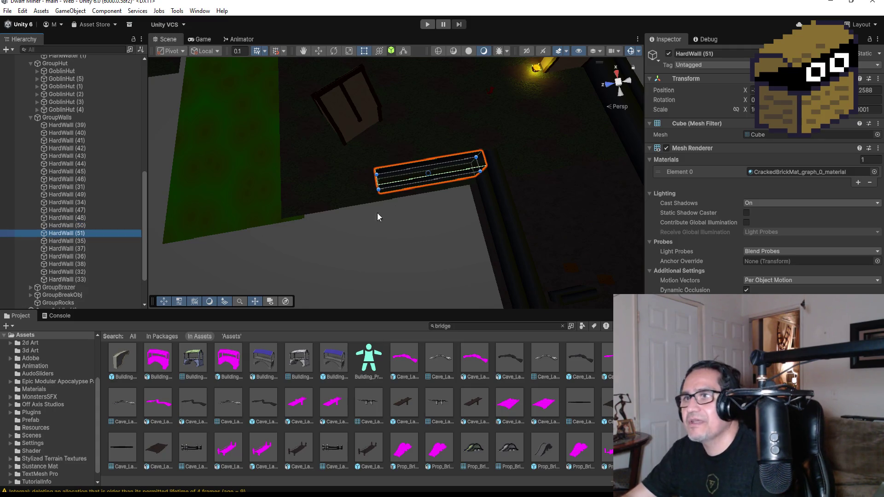
# - Slide HardWall (51) left, then right to close the gap with the wall
pyautogui.click(319, 51)
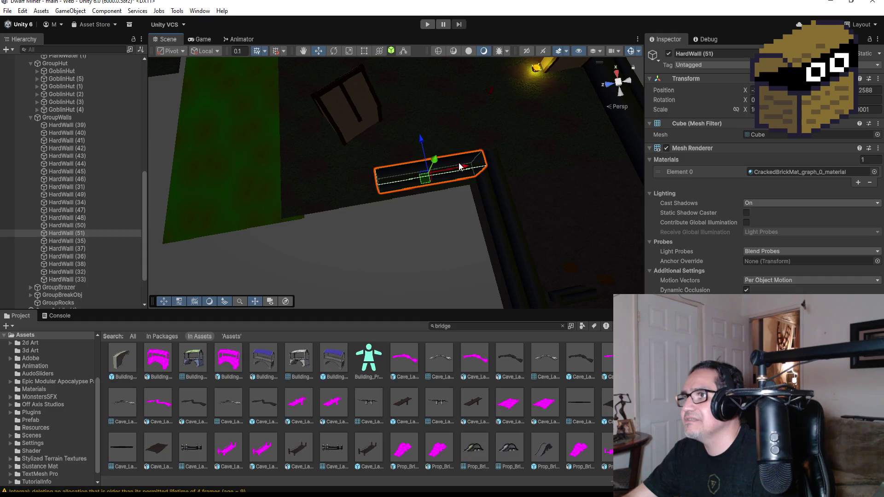
pyautogui.moveTo(459, 161); pyautogui.dragTo(349, 181)
pyautogui.scroll(3, 388, 184)
pyautogui.moveTo(374, 252); pyautogui.dragTo(380, 185)
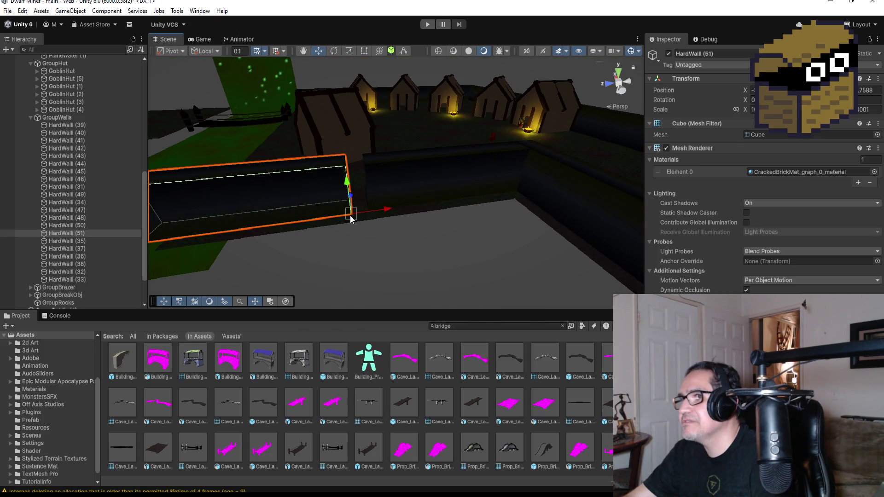
pyautogui.moveTo(345, 222)
pyautogui.mouseDown()
pyautogui.moveTo(356, 214)
pyautogui.moveTo(384, 221)
pyautogui.mouseUp()
pyautogui.scroll(-2, 385, 220)
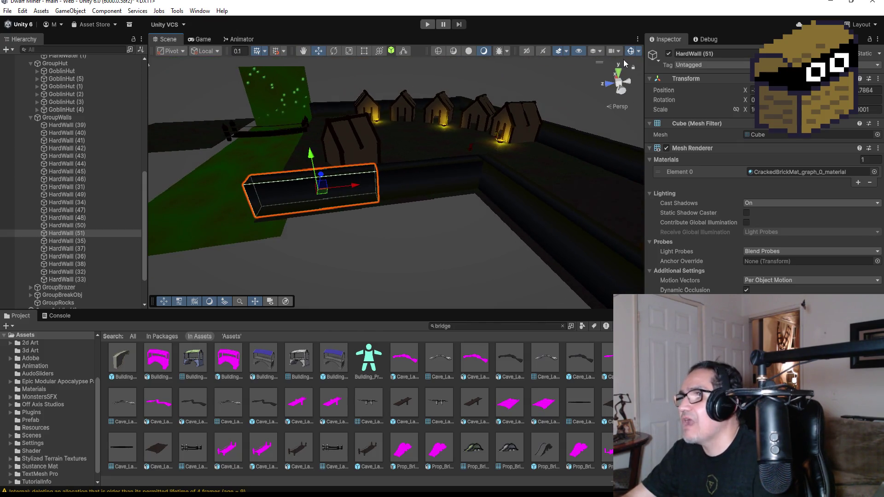
# - Shorten HardWall (51) from its top end in Top view
pyautogui.click(619, 74)
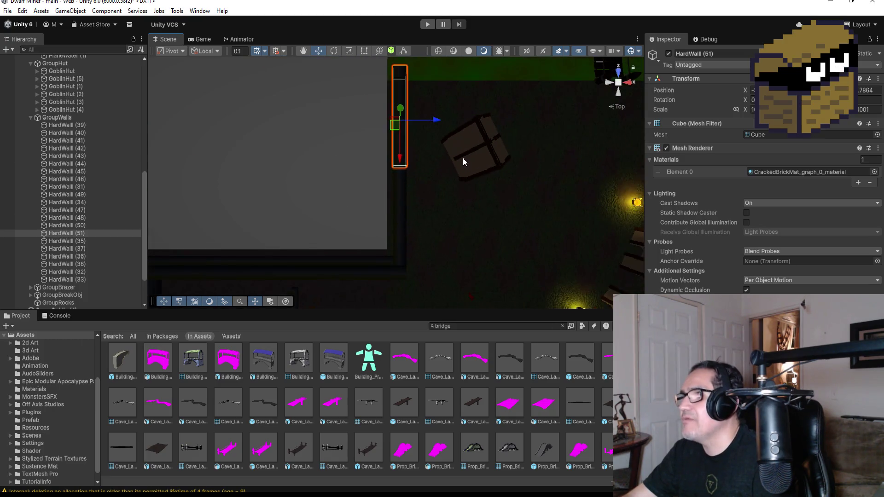
pyautogui.click(367, 52)
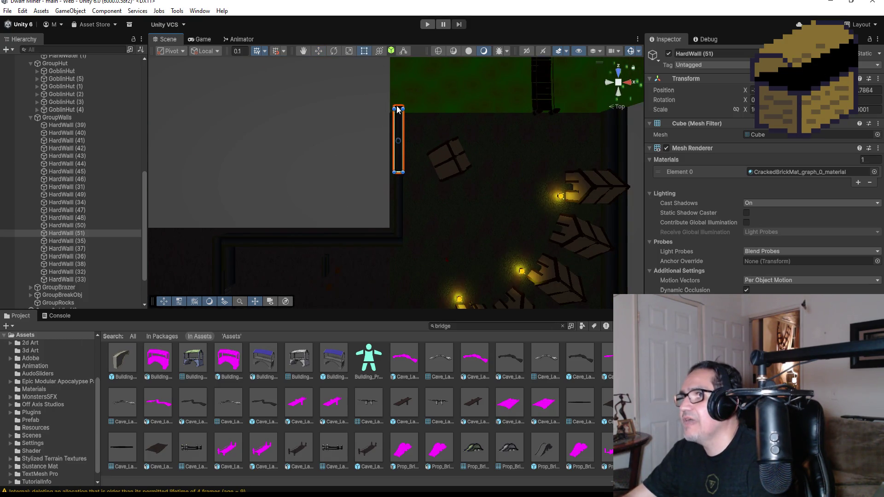
pyautogui.moveTo(399, 110); pyautogui.dragTo(399, 116)
pyautogui.moveTo(453, 109)
pyautogui.mouseDown()
pyautogui.moveTo(506, 173)
pyautogui.moveTo(406, 137)
pyautogui.moveTo(393, 150)
pyautogui.mouseUp()
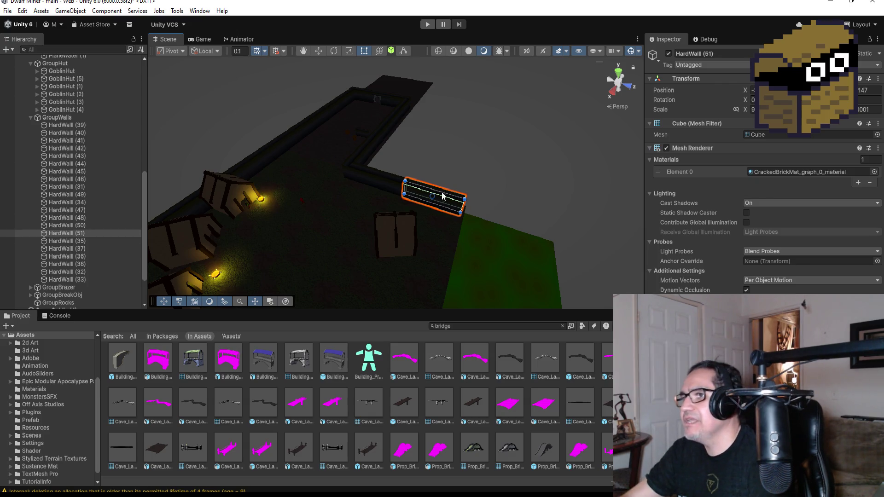
pyautogui.scroll(-2, 405, 209)
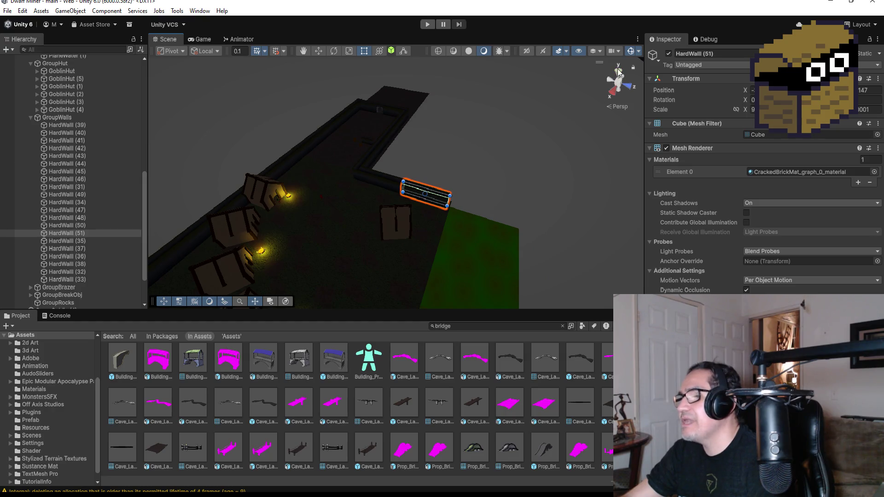
pyautogui.click(619, 72)
pyautogui.scroll(3, 510, 266)
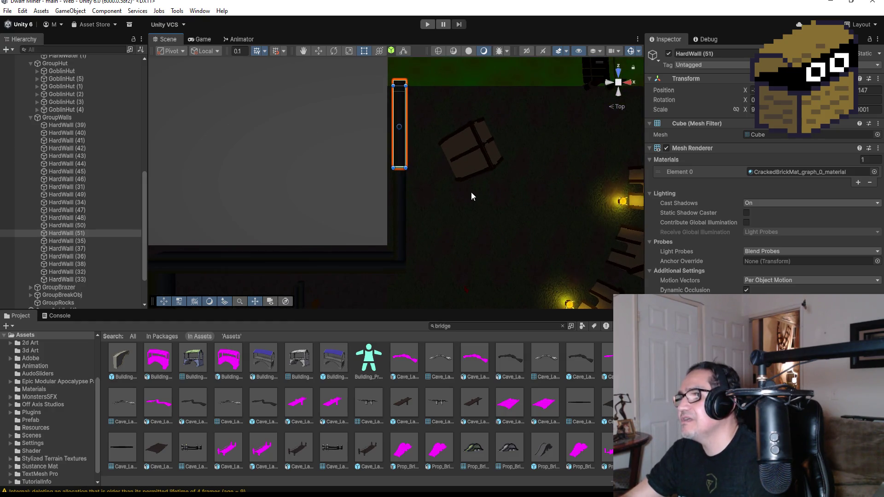
pyautogui.scroll(-3, 461, 225)
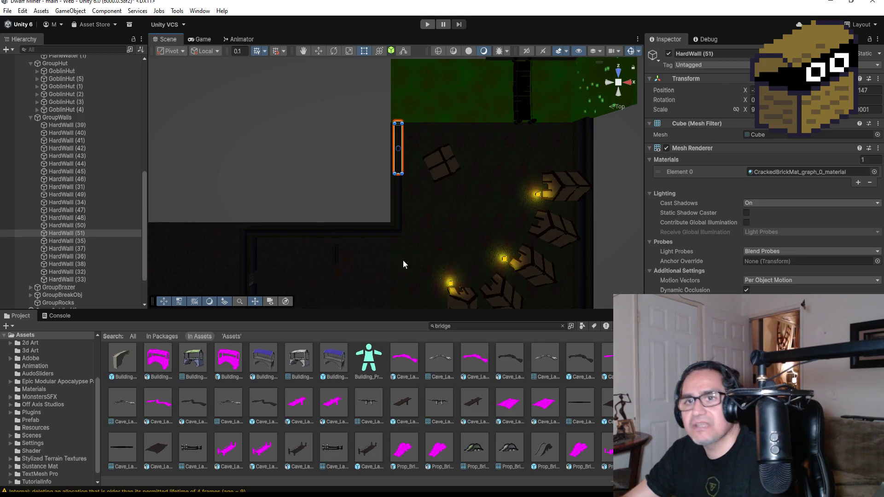
pyautogui.click(31, 118)
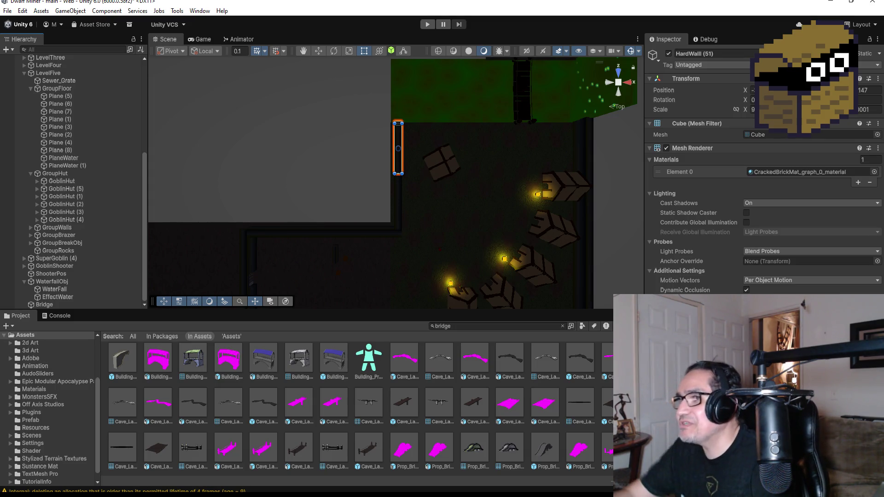
# - Zoom the view in and out to review the shortened wall beside the crates
pyautogui.scroll(3, 529, 138)
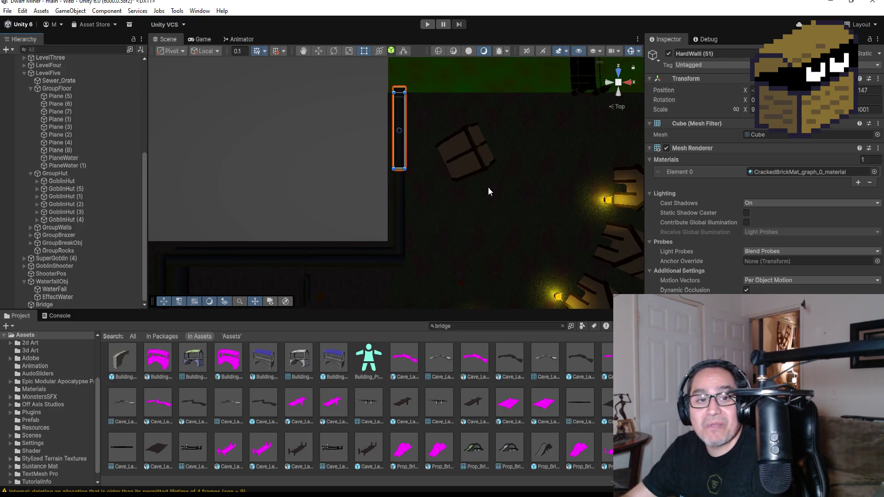
pyautogui.scroll(-2, 487, 163)
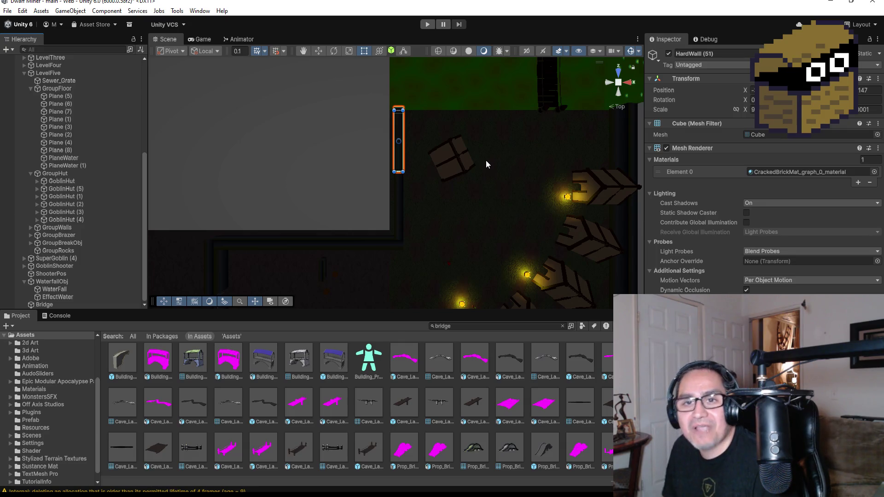
# - Expand LevelFive in the Hierarchy and browse GroupFloor, GroupHut, GroupRocks and GroupBreakObj
pyautogui.scroll(1, 477, 131)
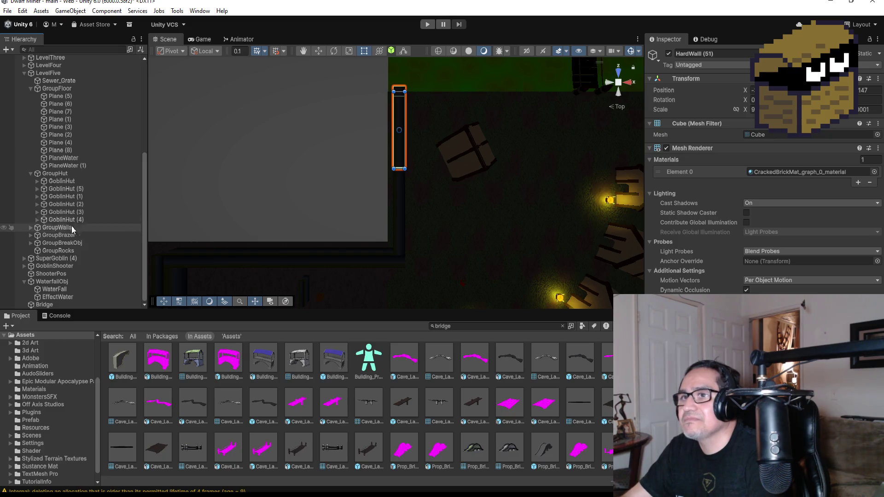
pyautogui.scroll(3, 74, 207)
pyautogui.click(24, 160)
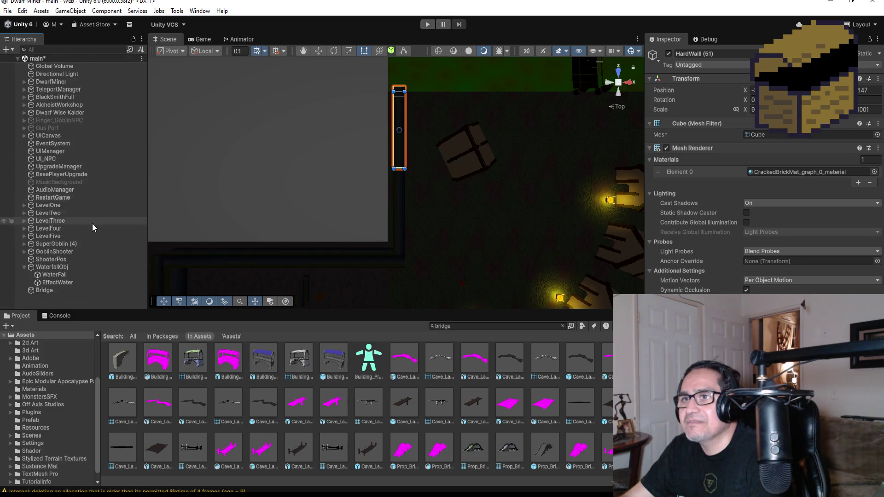
pyautogui.click(23, 236)
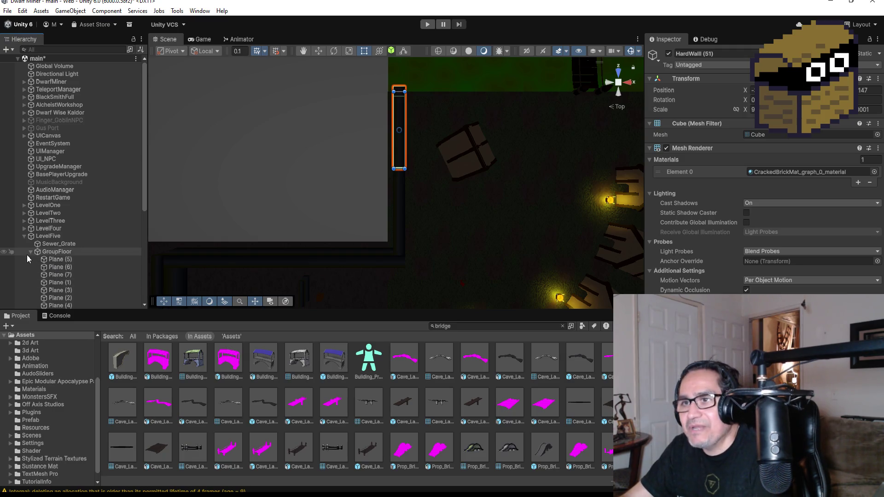
pyautogui.click(30, 252)
pyautogui.click(30, 259)
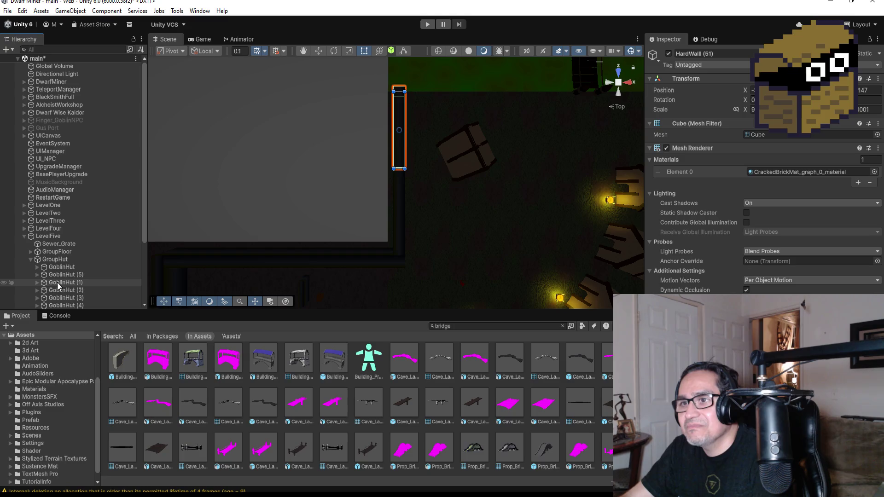
pyautogui.click(31, 203)
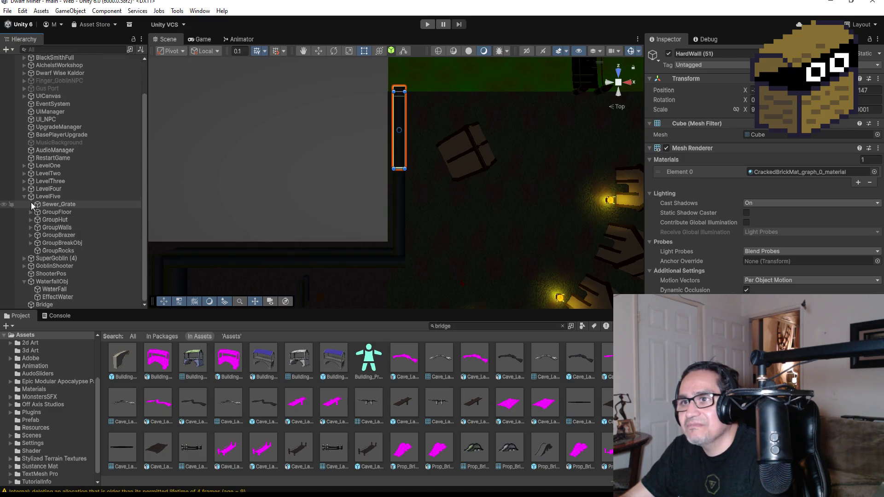
pyautogui.click(59, 252)
pyautogui.click(48, 242)
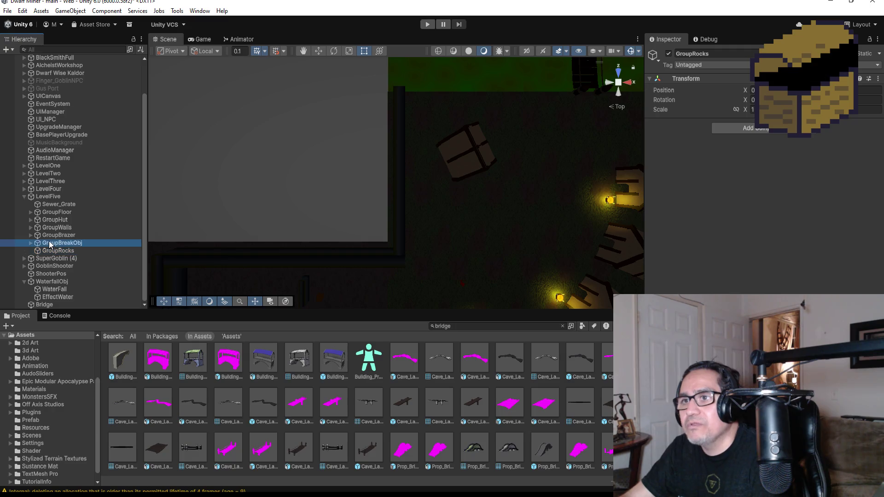
# - Select HardWall (33) in GroupWalls, frame it in the Scene view, and start renaming it
pyautogui.click(30, 227)
pyautogui.scroll(-7, 69, 208)
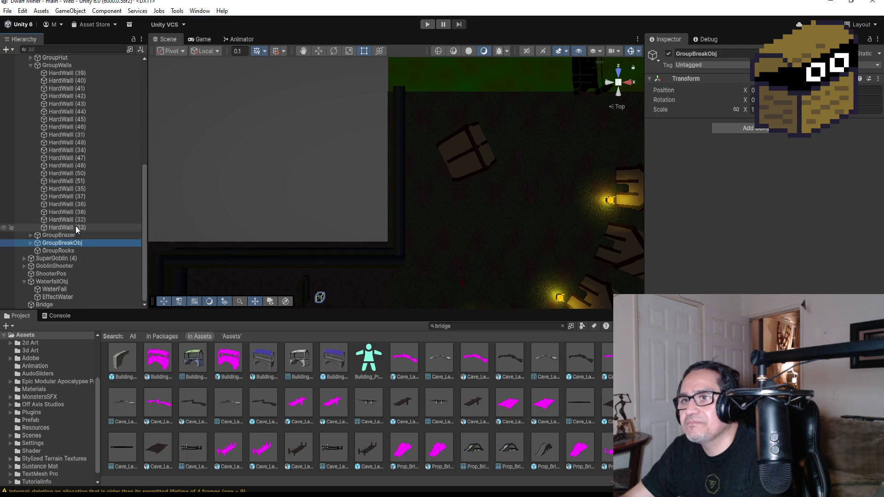
pyautogui.click(76, 227)
pyautogui.scroll(5, 101, 226)
pyautogui.press('f')
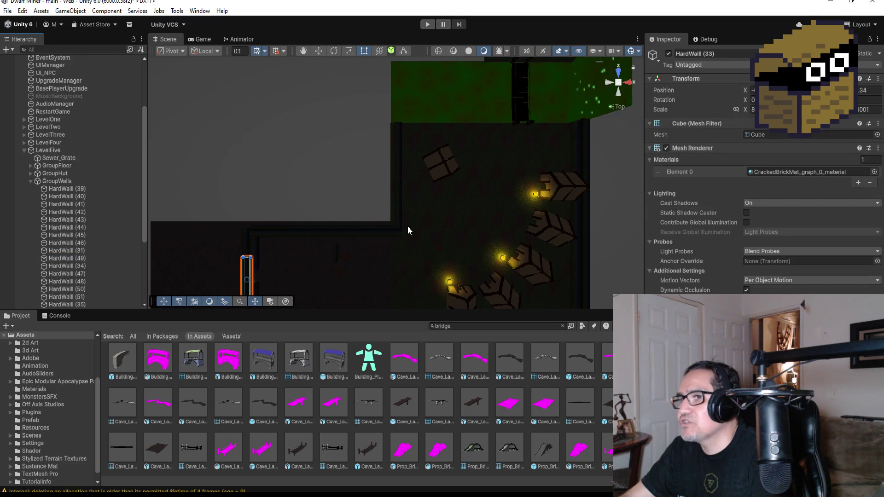
pyautogui.scroll(-1, 382, 239)
pyautogui.scroll(-5, 118, 274)
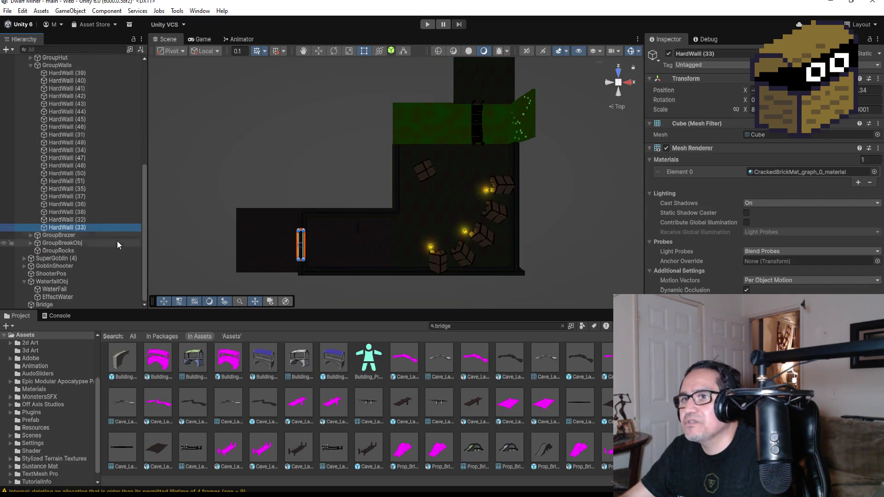
pyautogui.click(732, 53)
pyautogui.write('HardWall')
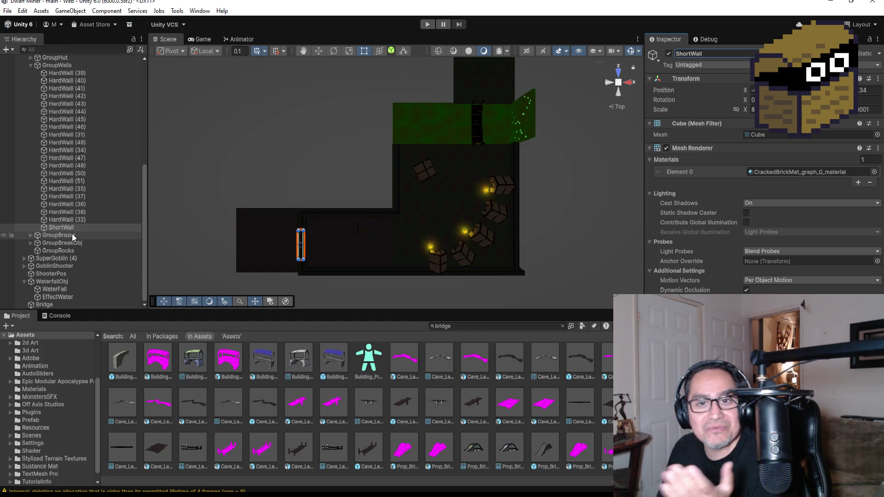
# - Duplicate ShortWall, move the copy up beside the crates, and rotate it 90°
pyautogui.click(82, 243)
pyautogui.click(76, 228)
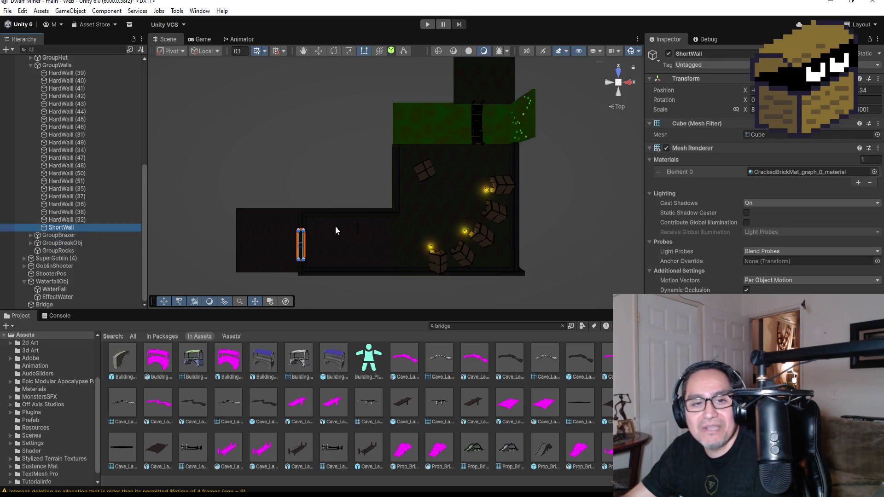
pyautogui.hotkey('ctrl', 'd')
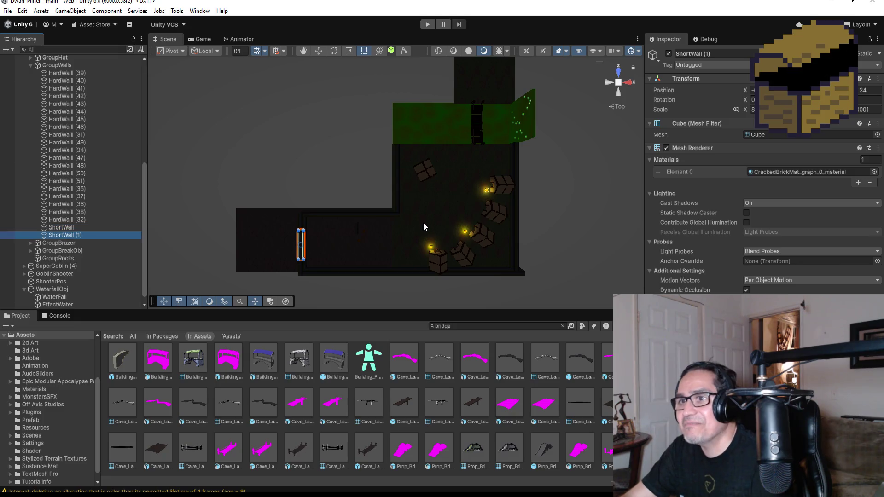
pyautogui.click(317, 50)
pyautogui.moveTo(341, 246)
pyautogui.mouseDown()
pyautogui.moveTo(426, 258)
pyautogui.moveTo(427, 274)
pyautogui.moveTo(407, 269)
pyautogui.moveTo(411, 195)
pyautogui.mouseUp()
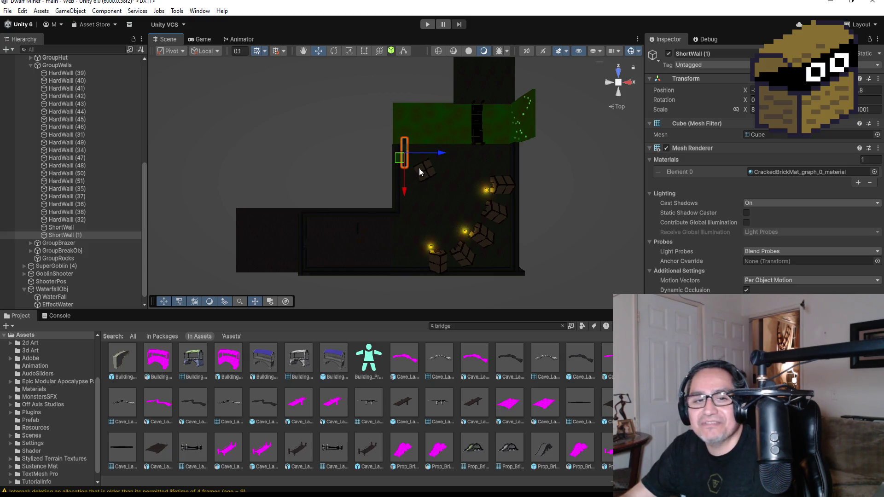
pyautogui.press('f')
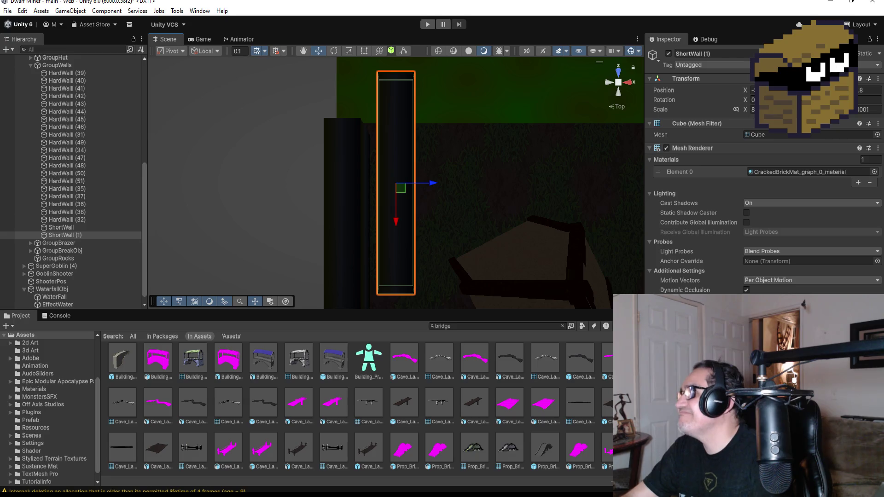
pyautogui.write('90')
pyautogui.press('Return')
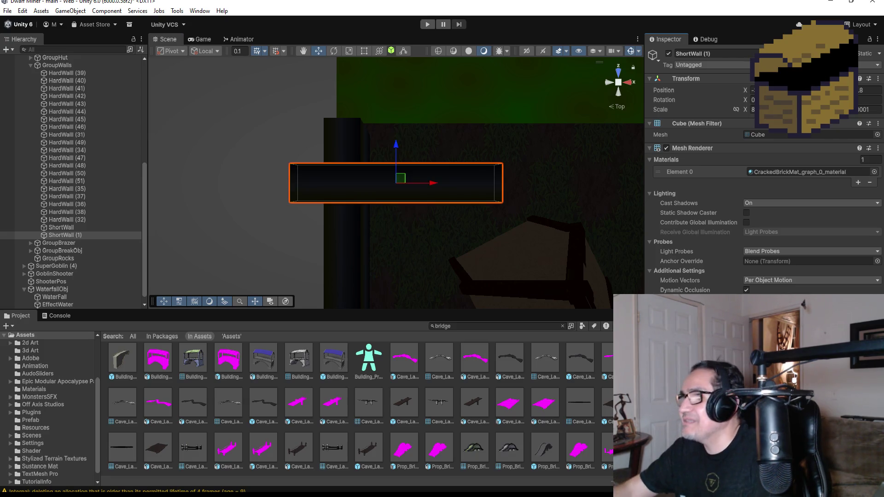
# - Slide the ShortWall copy along X and Z, adjust its X scale, and lower it to the floor
pyautogui.moveTo(430, 186); pyautogui.dragTo(496, 180)
pyautogui.moveTo(462, 148); pyautogui.dragTo(459, 110)
pyautogui.moveTo(505, 172); pyautogui.dragTo(518, 41)
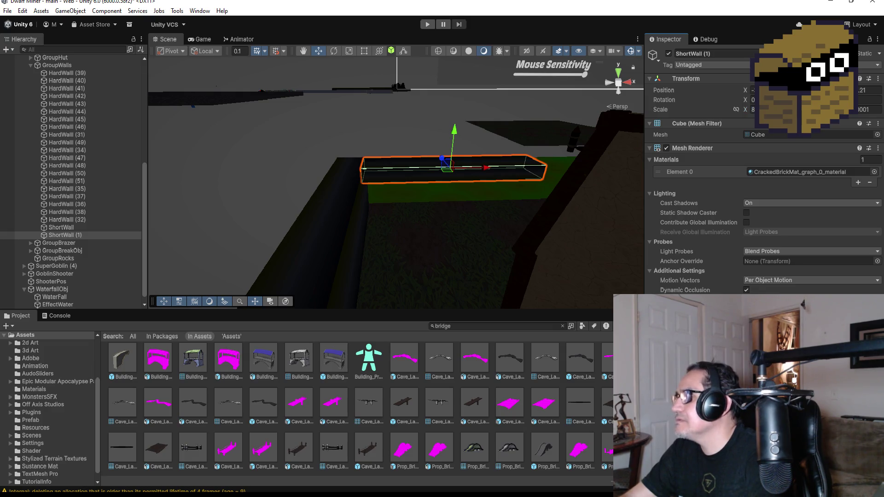
pyautogui.press('Return')
pyautogui.moveTo(455, 131)
pyautogui.mouseDown()
pyautogui.moveTo(455, 202)
pyautogui.moveTo(455, 174)
pyautogui.mouseUp()
# - Deselect All from ShortWall (1)'s context menu and collapse the GroupWalls group
pyautogui.rightClick(67, 235)
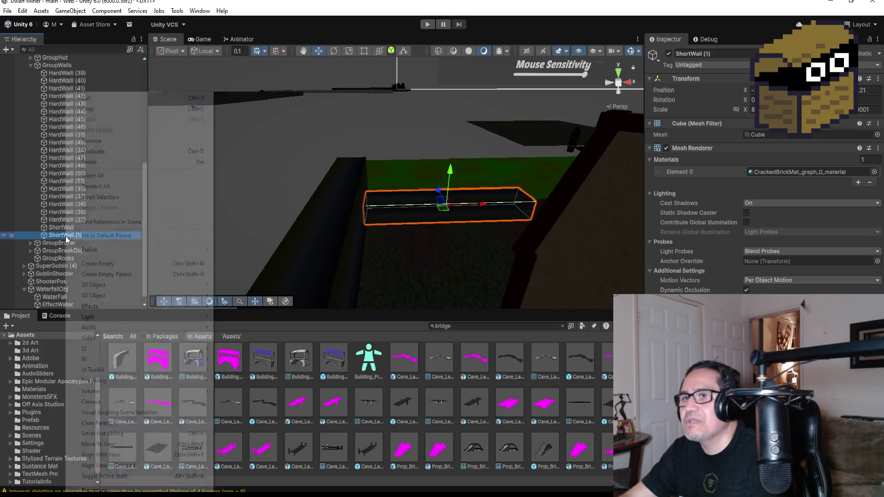
pyautogui.click(106, 185)
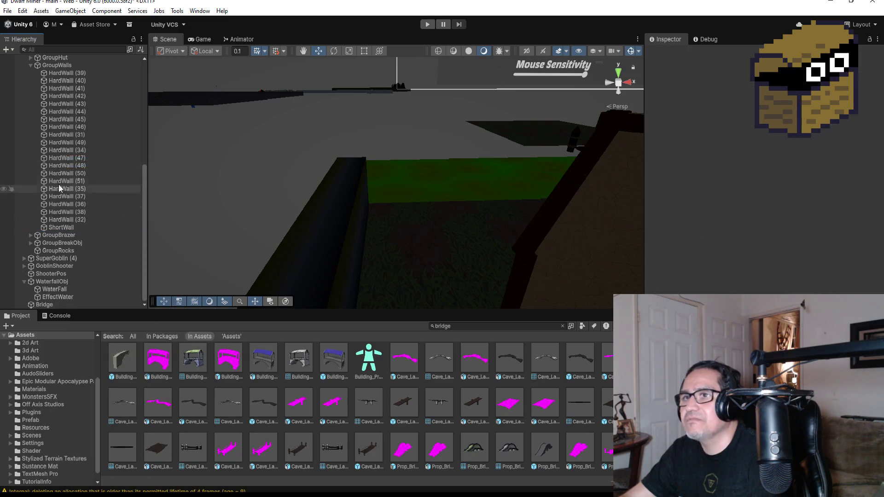
pyautogui.scroll(4, 59, 189)
pyautogui.click(31, 152)
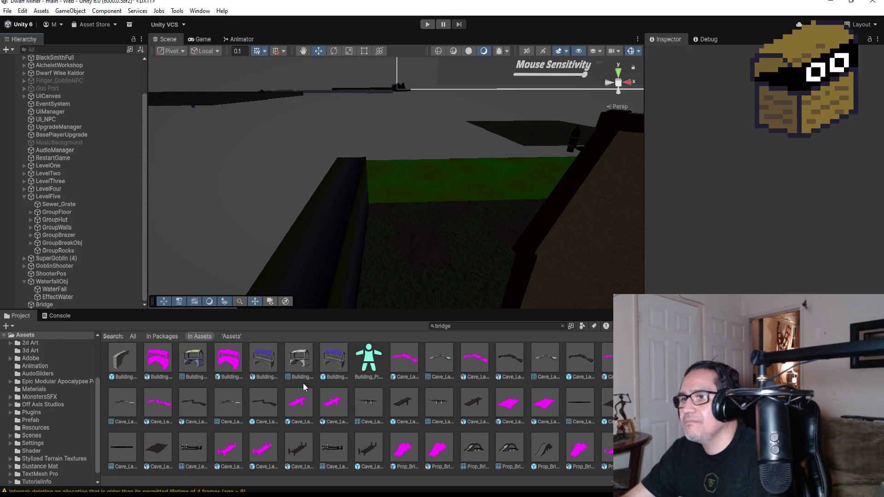
# - Replace the bridge search in the Project browser with 'fence'
pyautogui.scroll(-5, 278, 384)
pyautogui.scroll(-5, 387, 391)
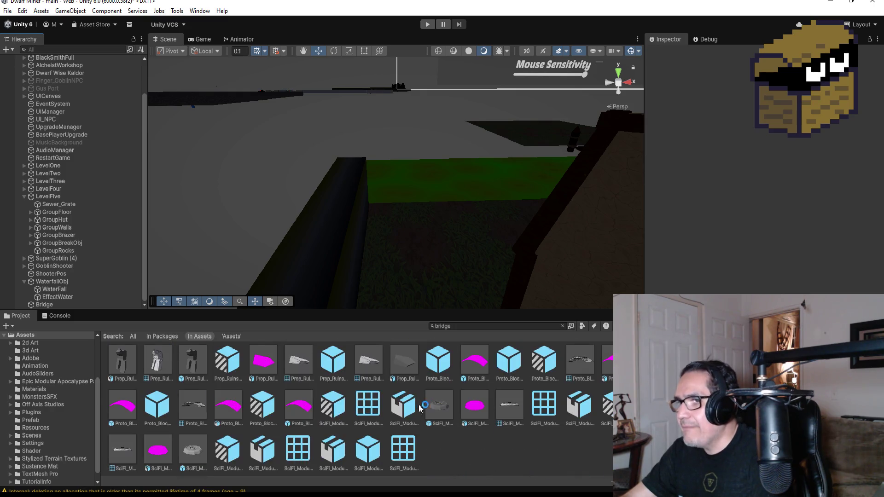
pyautogui.click(473, 326)
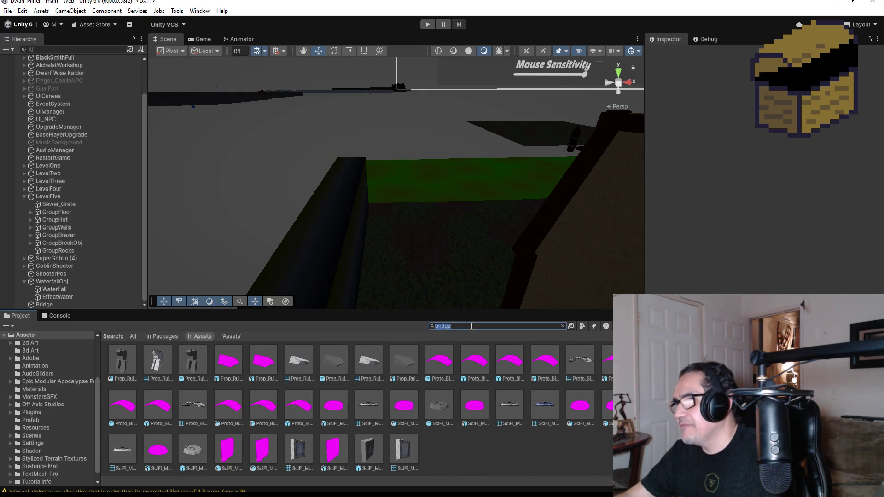
pyautogui.press('BackSpace')
pyautogui.write('n')
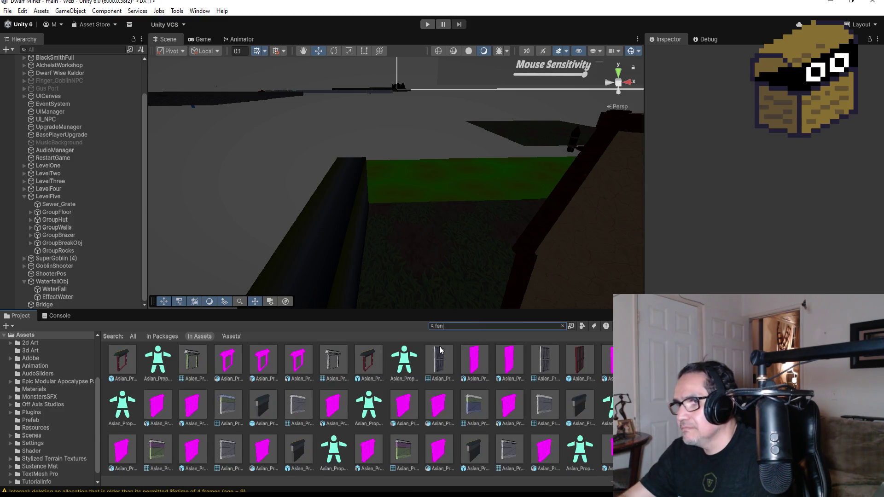
pyautogui.write('se')
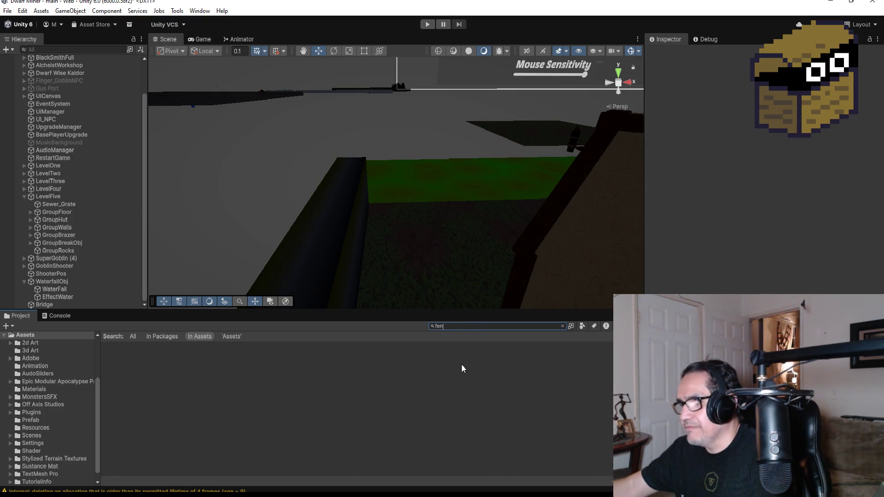
pyautogui.press('BackSpace')
pyautogui.press('BackSpace')
pyautogui.write('ce')
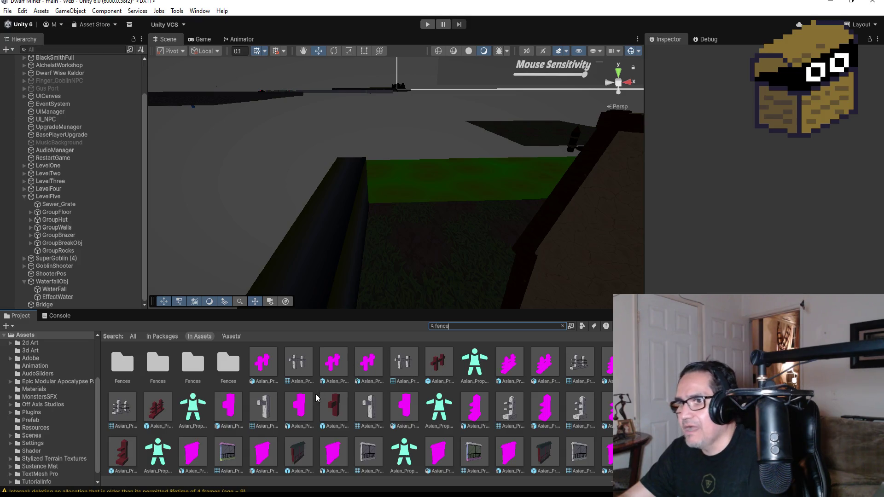
# - Scroll the fence results and inspect the Cave_Lair_Wooden_Timber_Fence_Small_01 mesh in the Inspector
pyautogui.scroll(-5, 413, 397)
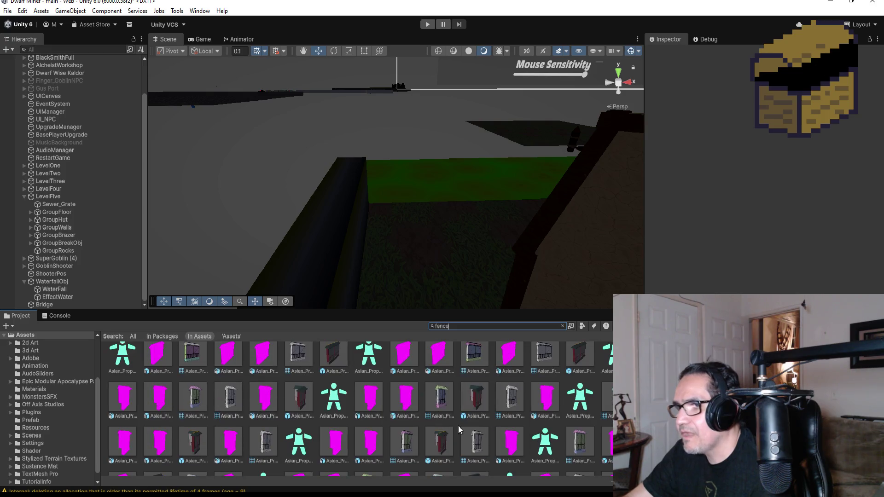
pyautogui.scroll(-5, 463, 427)
pyautogui.scroll(-5, 457, 442)
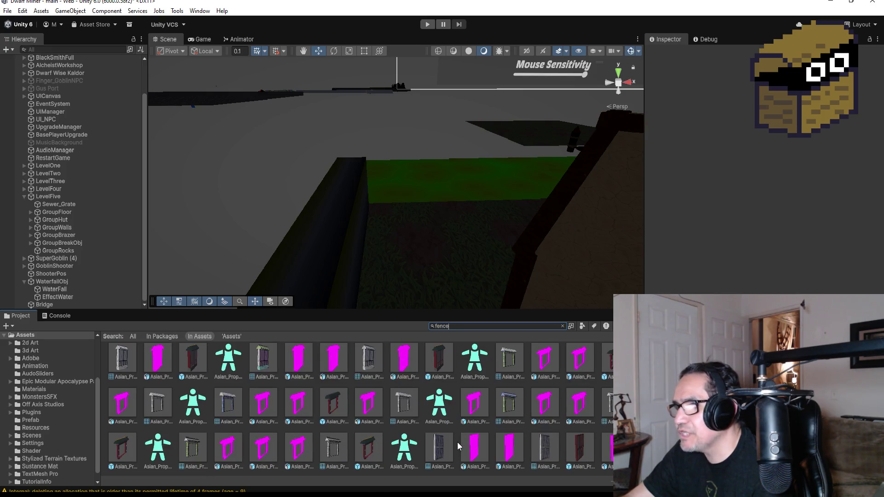
pyautogui.scroll(-3, 439, 442)
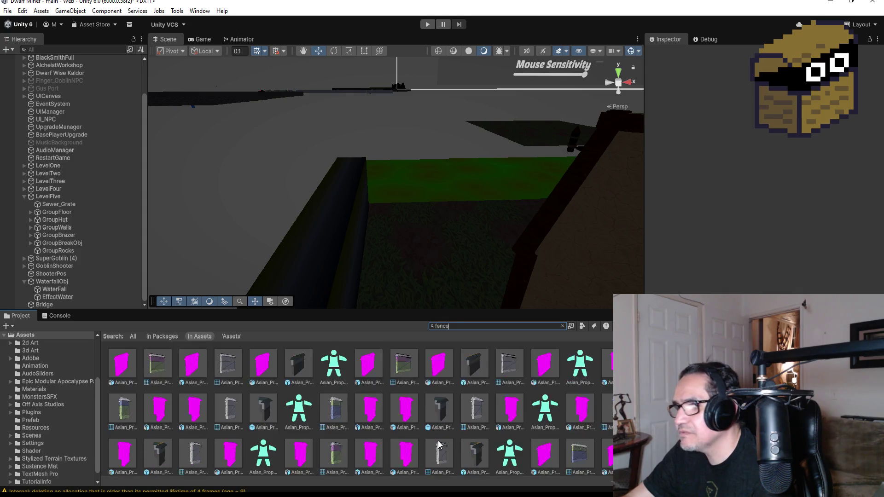
pyautogui.scroll(-2, 585, 425)
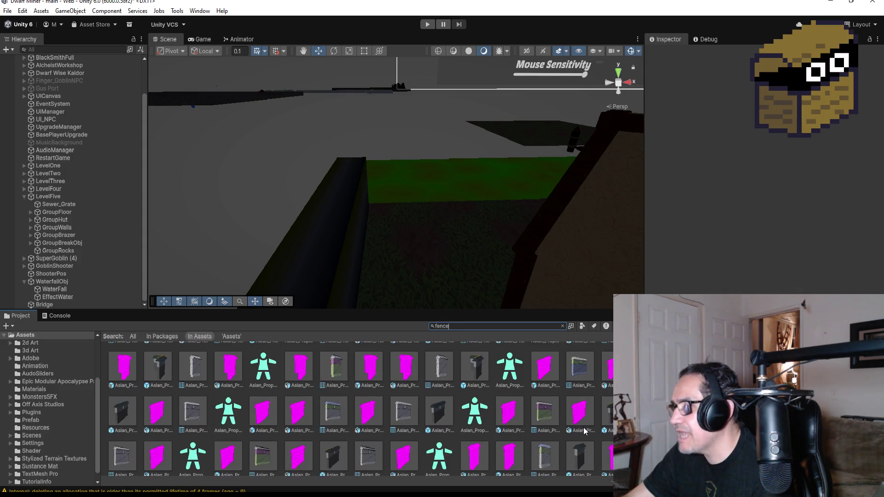
pyautogui.scroll(-5, 199, 429)
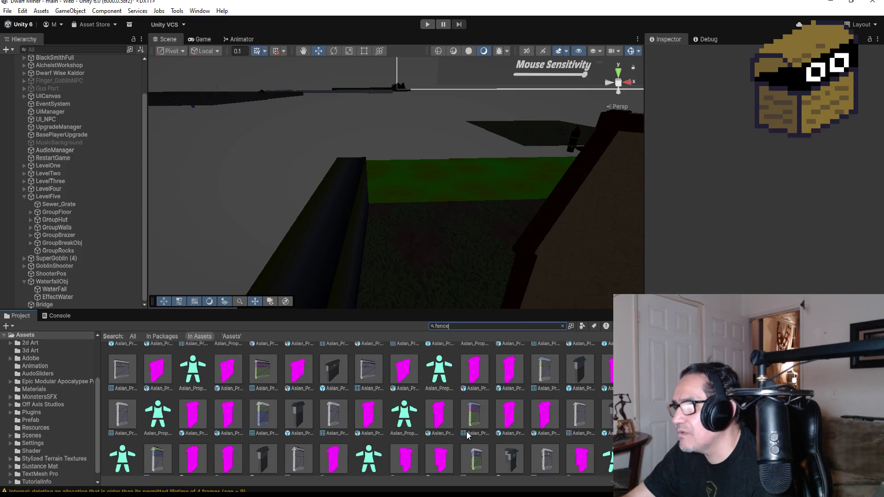
pyautogui.scroll(-5, 373, 422)
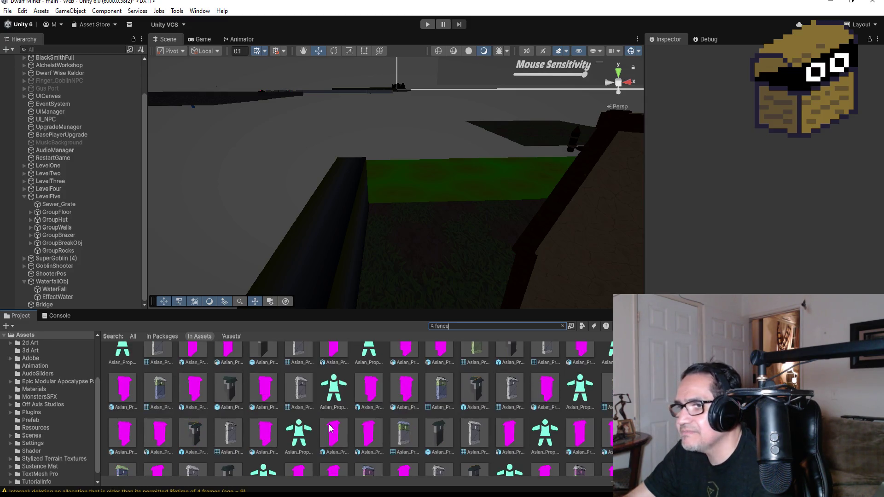
pyautogui.scroll(-5, 501, 423)
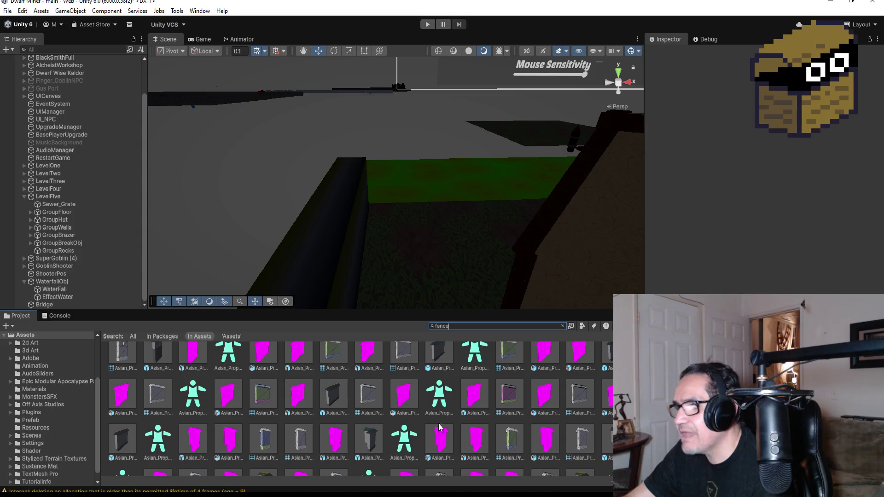
pyautogui.scroll(-3, 424, 421)
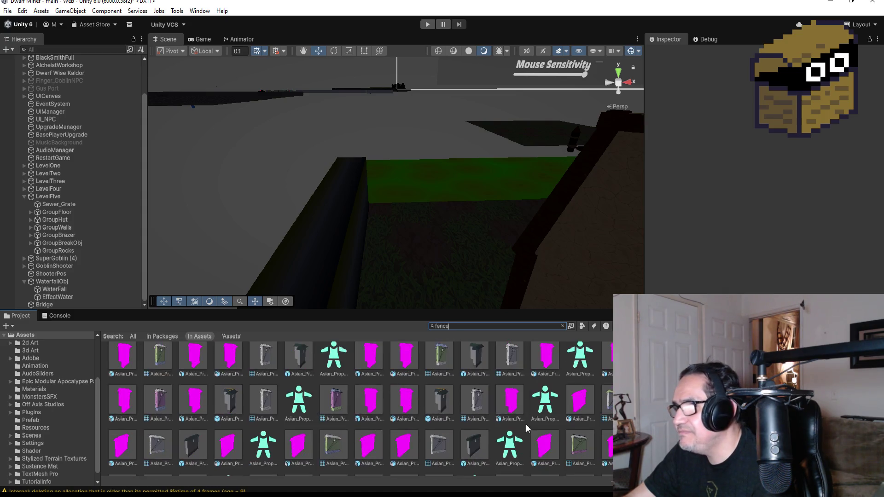
pyautogui.scroll(-2, 307, 423)
pyautogui.scroll(-2, 511, 422)
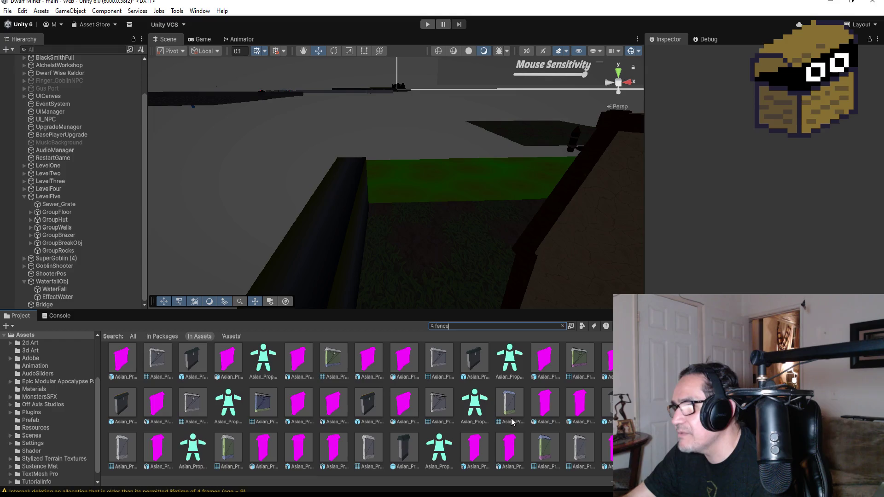
pyautogui.scroll(-3, 439, 431)
pyautogui.scroll(-2, 348, 418)
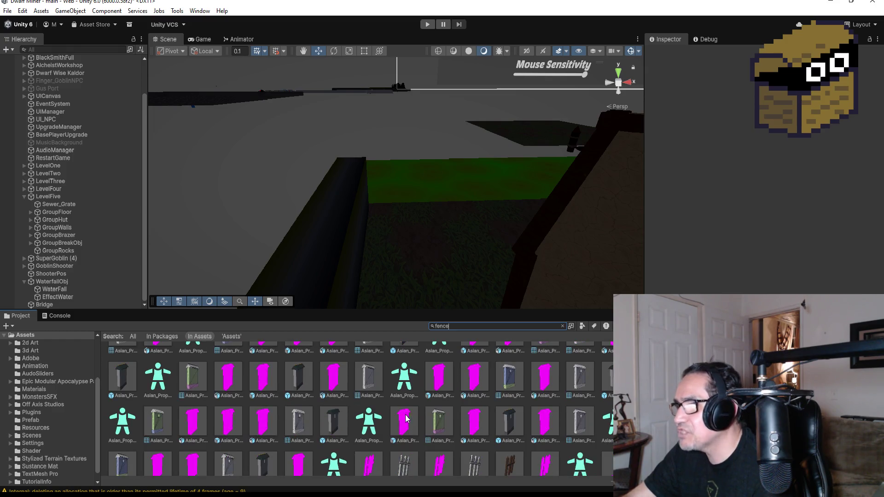
pyautogui.scroll(-2, 405, 418)
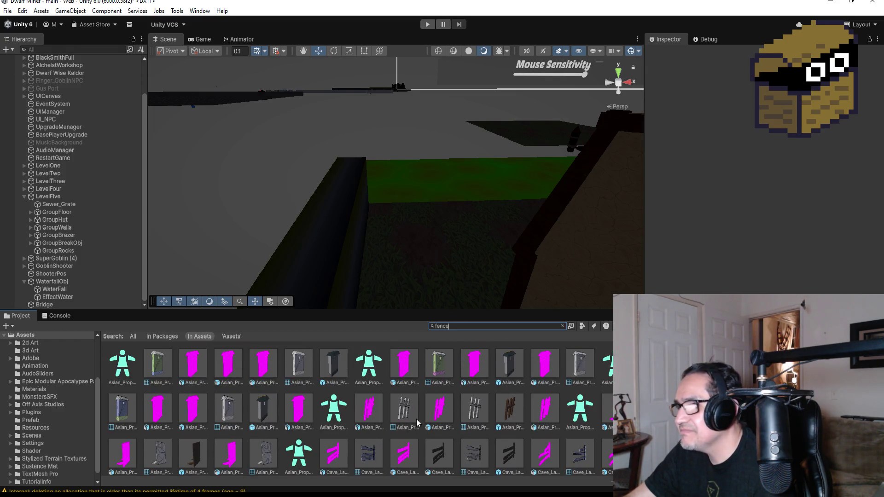
pyautogui.scroll(-1, 457, 419)
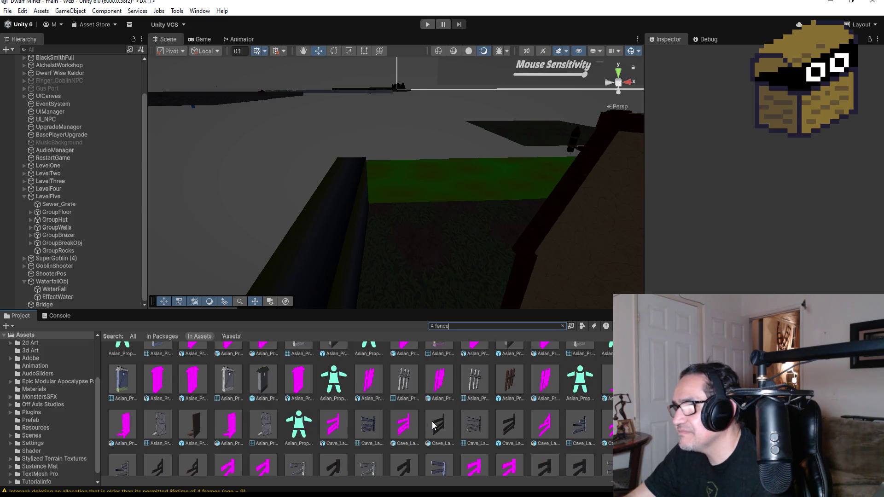
pyautogui.scroll(-2, 463, 432)
pyautogui.scroll(-1, 369, 426)
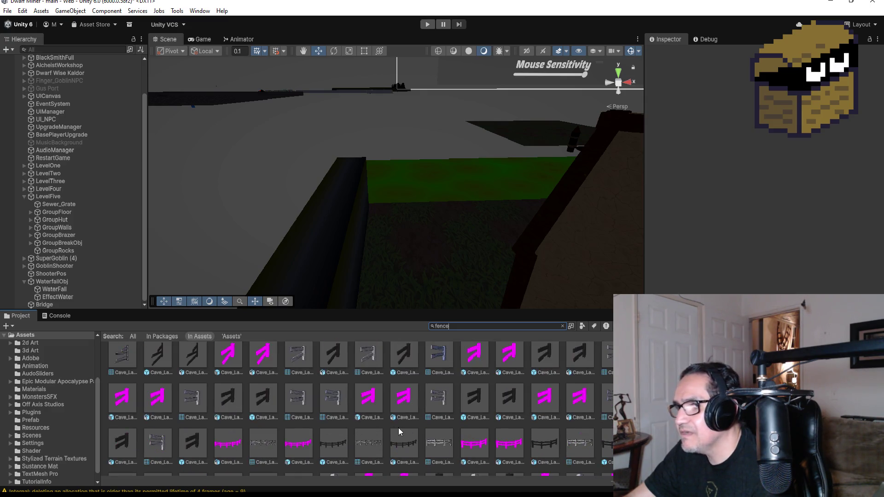
pyautogui.scroll(-1, 467, 426)
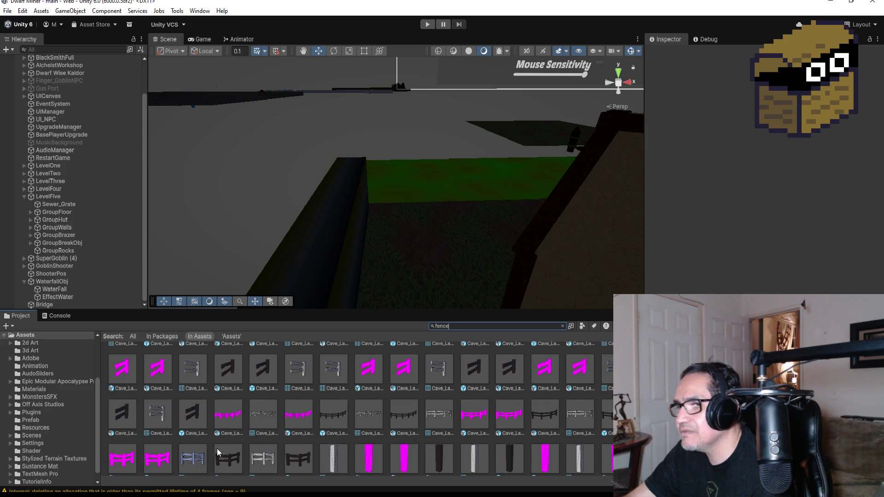
pyautogui.scroll(-2, 439, 415)
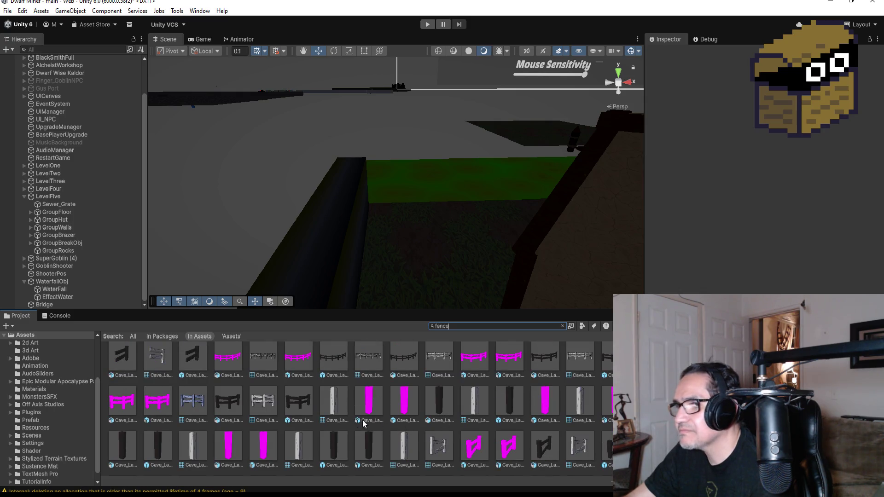
pyautogui.click(441, 448)
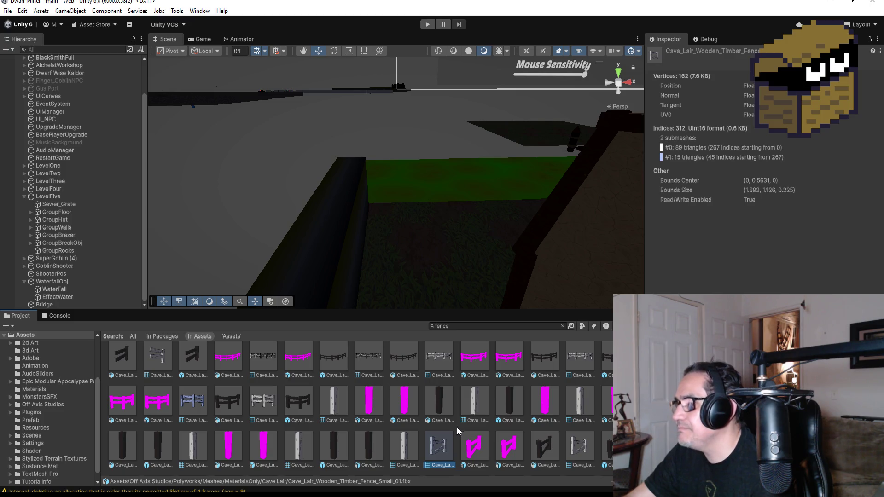
pyautogui.scroll(-4, 455, 419)
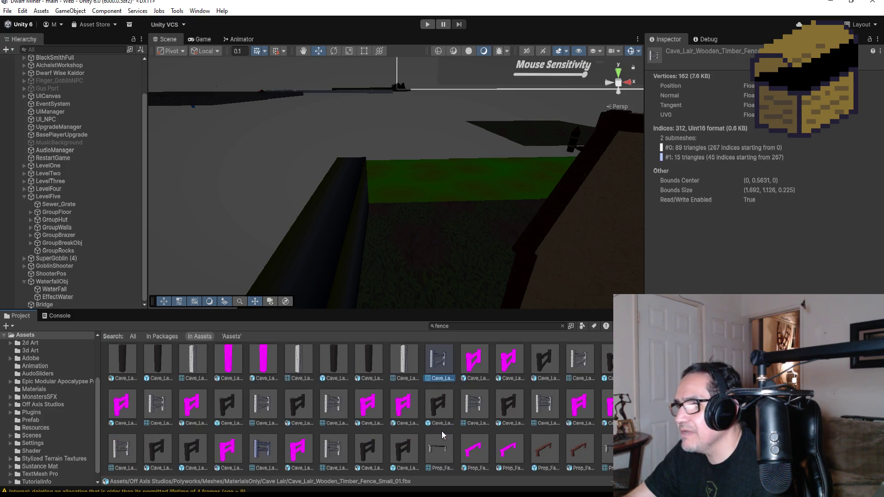
pyautogui.scroll(-1, 445, 416)
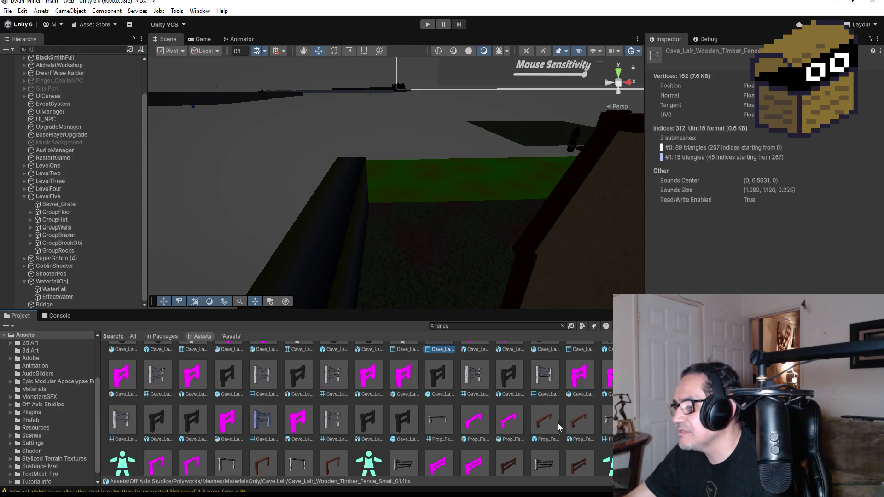